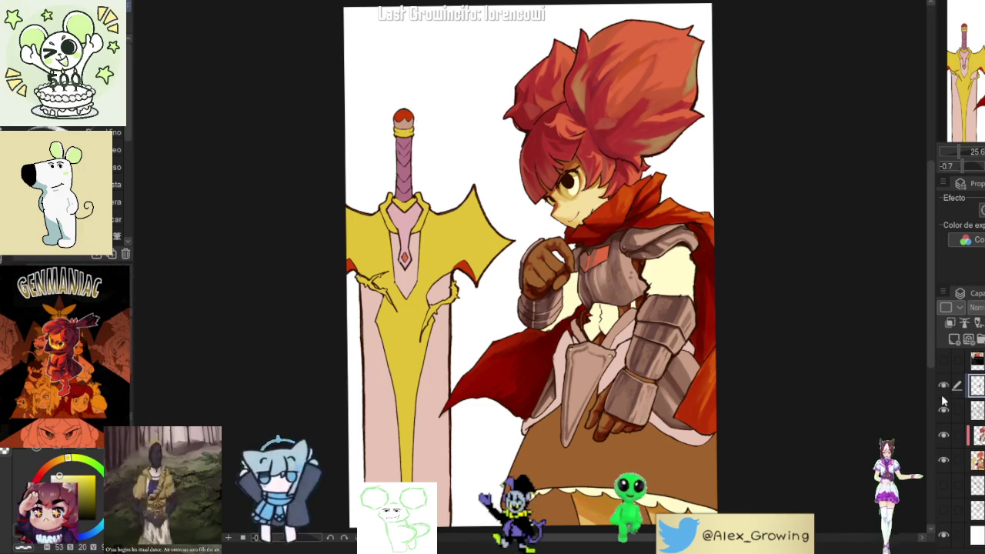
# - Tilt the face upright and try a dark blue-grey stroke on the cheek, then undo it
pyautogui.scroll(5, 712, 105)
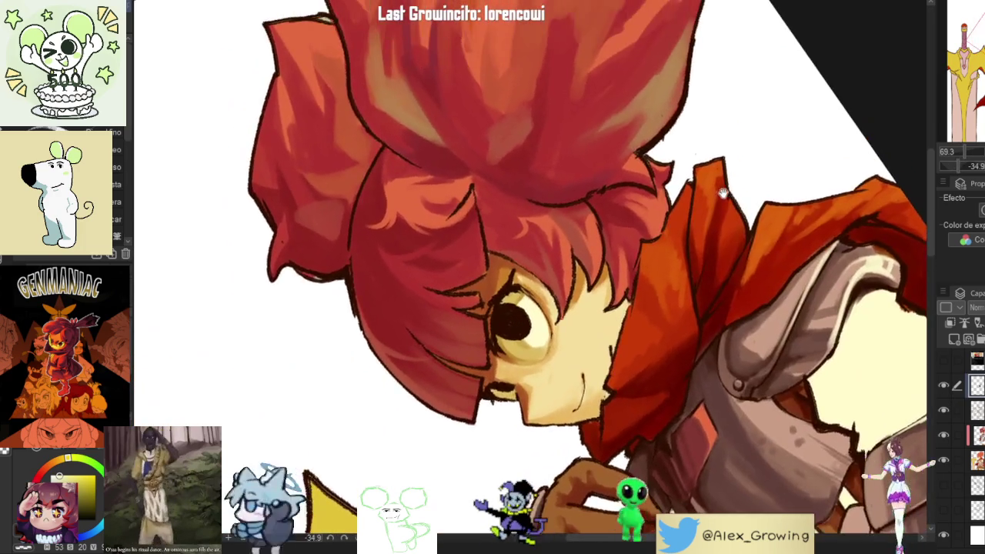
pyautogui.moveTo(712, 105); pyautogui.dragTo(755, 231)
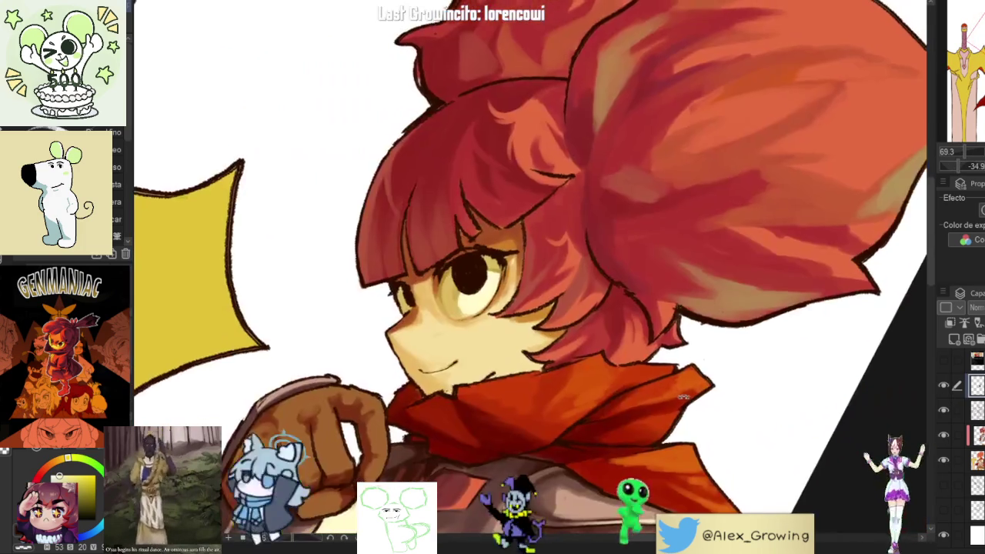
pyautogui.scroll(1, 755, 231)
pyautogui.scroll(1, 739, 227)
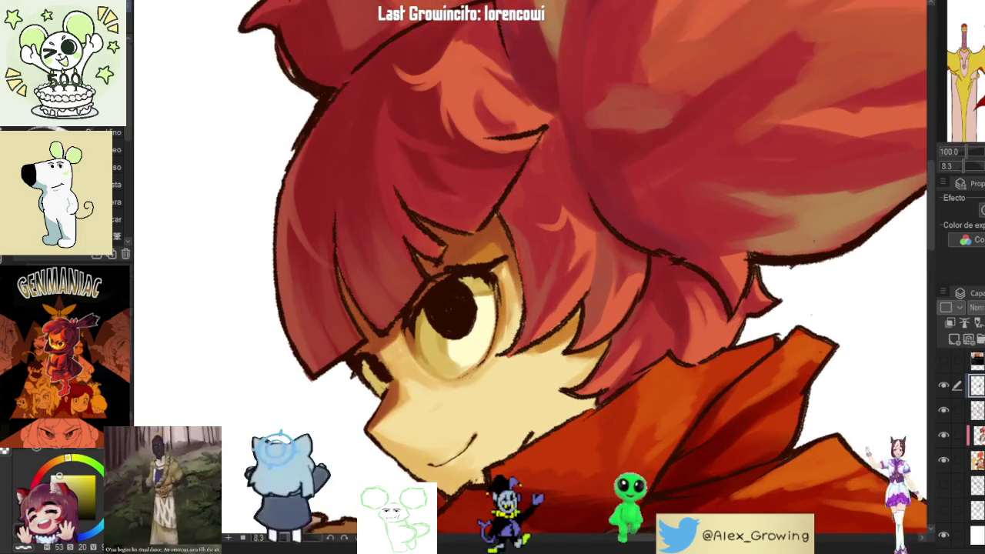
pyautogui.scroll(1, 722, 223)
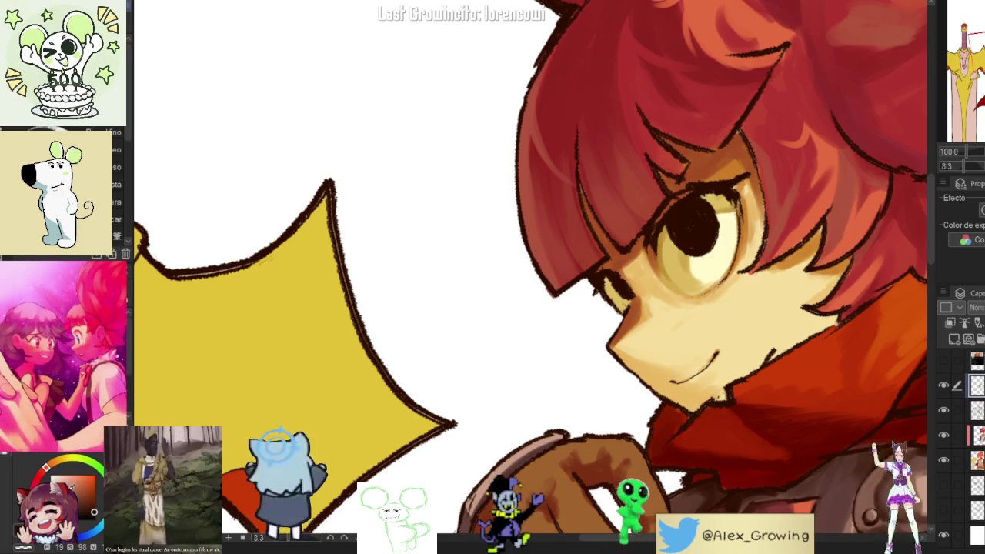
pyautogui.click(93, 533)
pyautogui.moveTo(707, 331); pyautogui.dragTo(732, 308)
pyautogui.hotkey('ctrl', 'z')
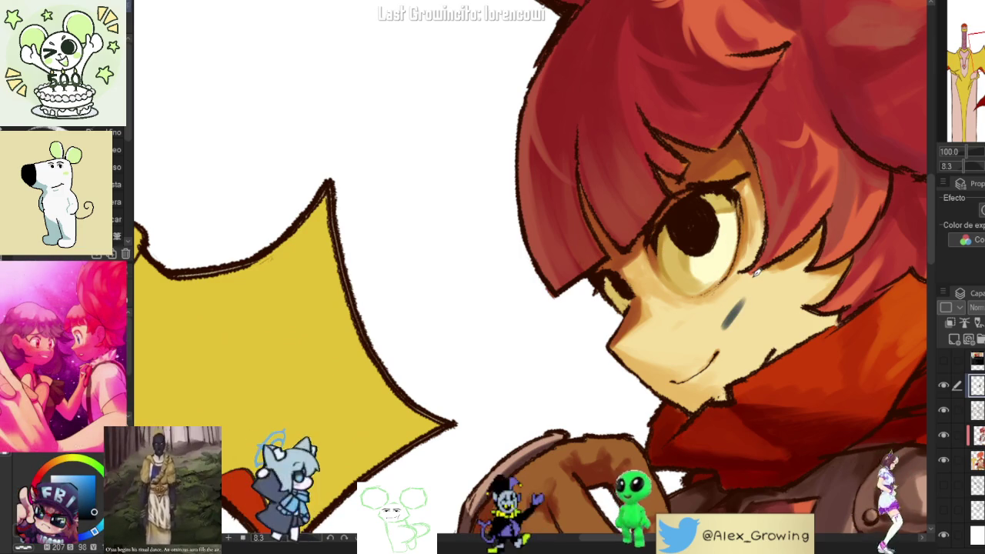
pyautogui.hotkey('ctrl', 'z')
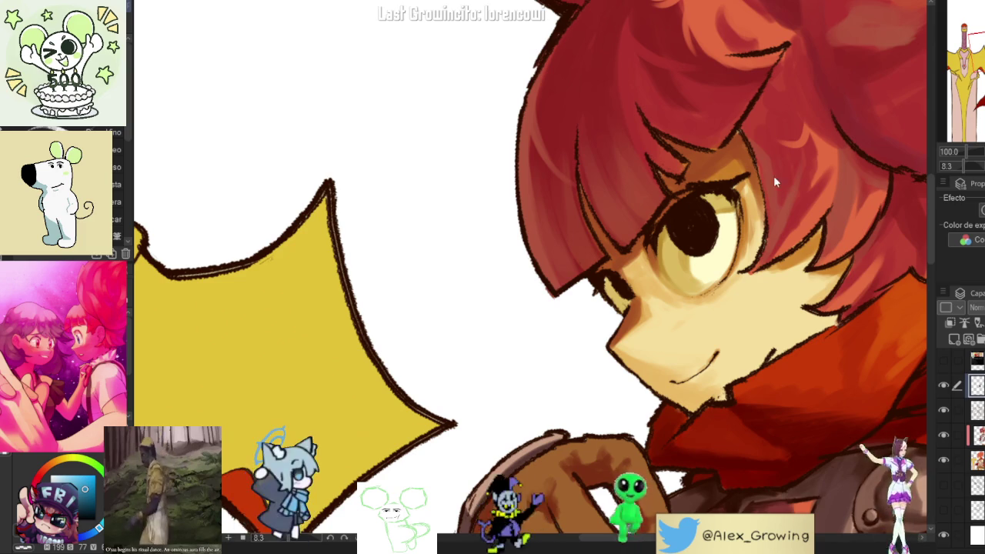
# - Resize the brush and repaint the black pupil in grey, darkening it to brown-grey
pyautogui.scroll(2, 775, 180)
pyautogui.scroll(2, 673, 235)
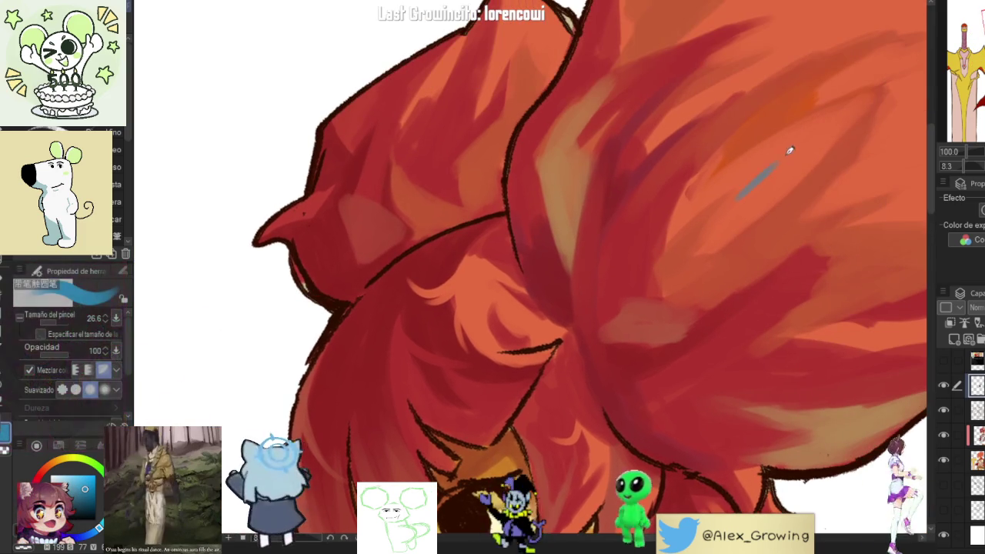
pyautogui.moveTo(765, 173); pyautogui.dragTo(776, 164)
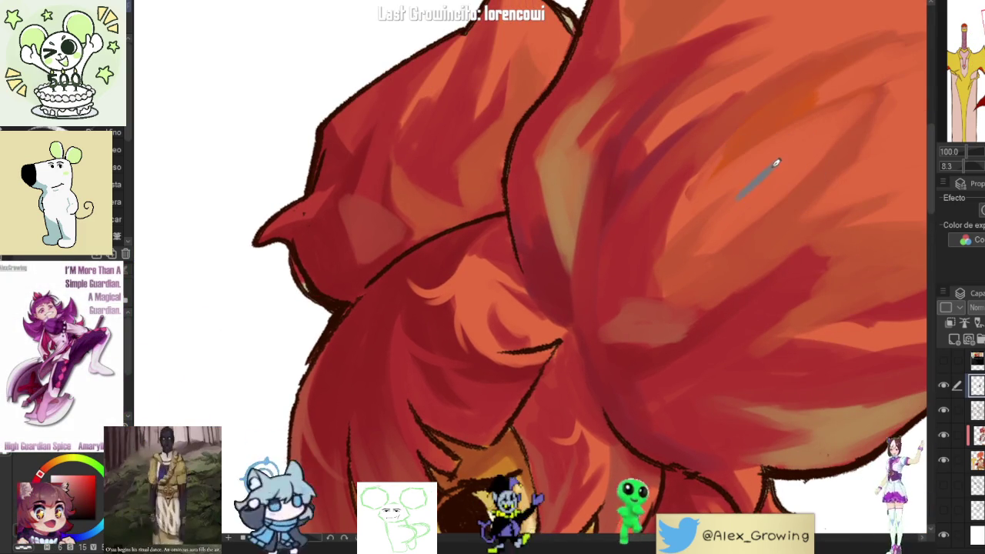
pyautogui.moveTo(759, 198); pyautogui.dragTo(772, 140)
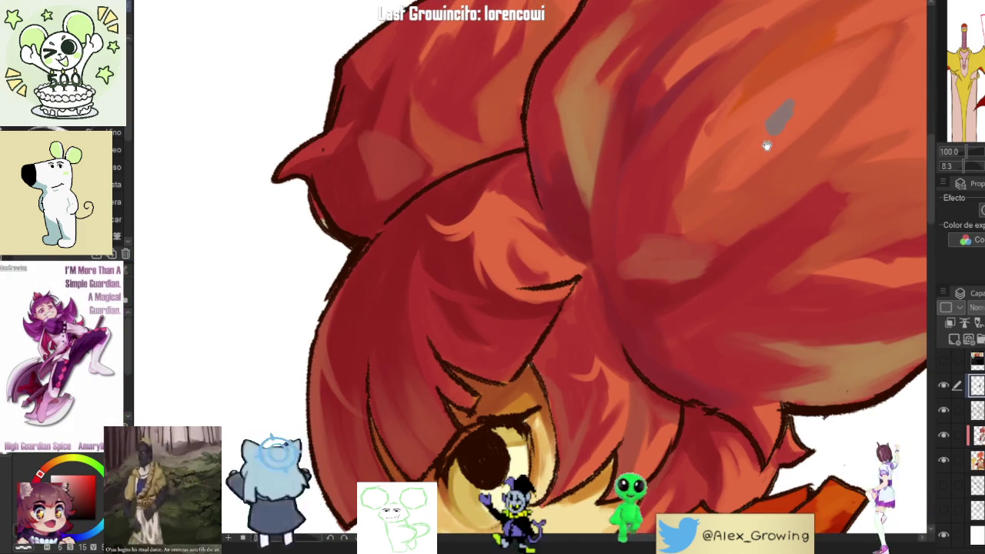
pyautogui.scroll(-2, 767, 146)
pyautogui.scroll(3, 616, 288)
pyautogui.moveTo(613, 290)
pyautogui.mouseDown()
pyautogui.moveTo(639, 308)
pyautogui.moveTo(654, 297)
pyautogui.moveTo(662, 265)
pyautogui.mouseUp()
pyautogui.moveTo(646, 308)
pyautogui.mouseDown()
pyautogui.moveTo(620, 287)
pyautogui.moveTo(631, 298)
pyautogui.moveTo(631, 258)
pyautogui.moveTo(662, 258)
pyautogui.moveTo(646, 279)
pyautogui.mouseUp()
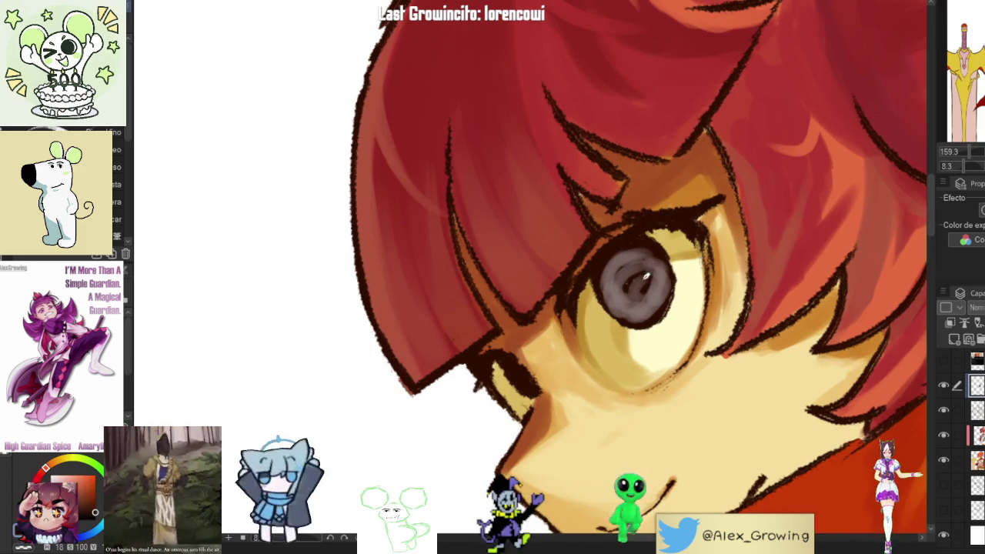
pyautogui.moveTo(636, 240)
pyautogui.mouseDown()
pyautogui.moveTo(616, 271)
pyautogui.moveTo(616, 304)
pyautogui.moveTo(626, 249)
pyautogui.moveTo(616, 291)
pyautogui.mouseUp()
pyautogui.moveTo(613, 301); pyautogui.dragTo(627, 316)
pyautogui.moveTo(623, 254)
pyautogui.mouseDown()
pyautogui.moveTo(662, 285)
pyautogui.moveTo(627, 291)
pyautogui.moveTo(645, 305)
pyautogui.moveTo(631, 281)
pyautogui.moveTo(652, 295)
pyautogui.moveTo(642, 265)
pyautogui.mouseUp()
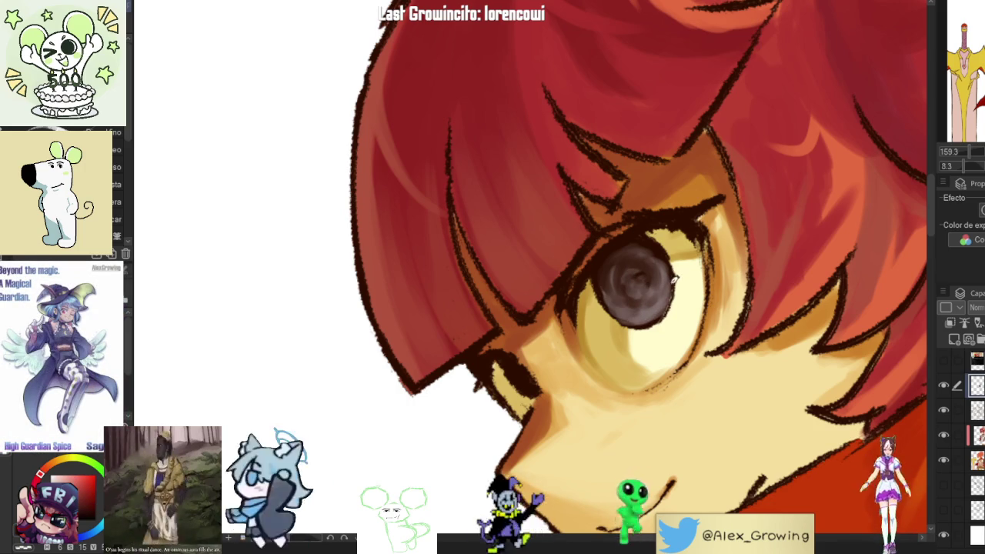
pyautogui.scroll(-5, 675, 278)
pyautogui.moveTo(675, 279); pyautogui.dragTo(675, 271)
pyautogui.scroll(5, 675, 271)
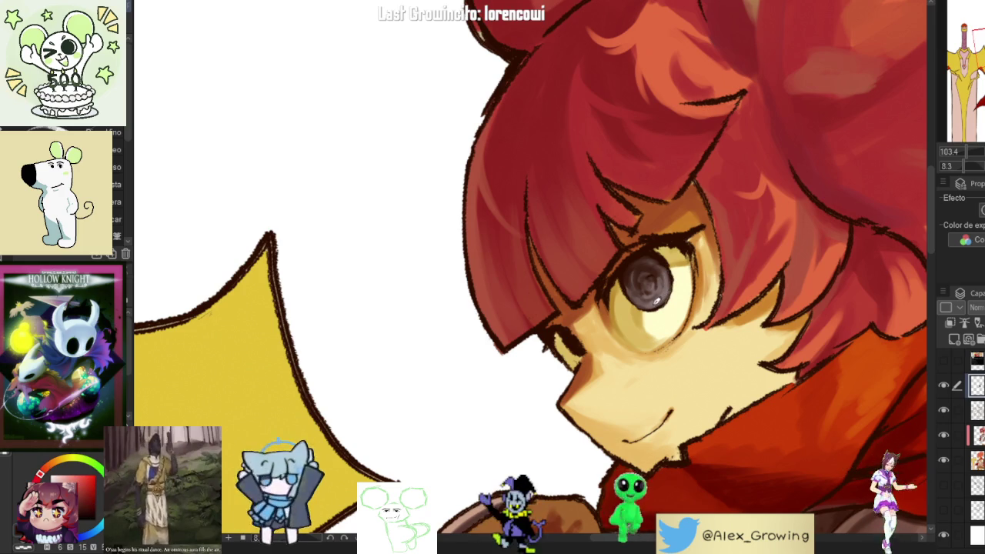
pyautogui.scroll(-5, 658, 301)
pyautogui.moveTo(658, 301)
pyautogui.mouseDown()
pyautogui.moveTo(627, 420)
pyautogui.moveTo(690, 268)
pyautogui.mouseUp()
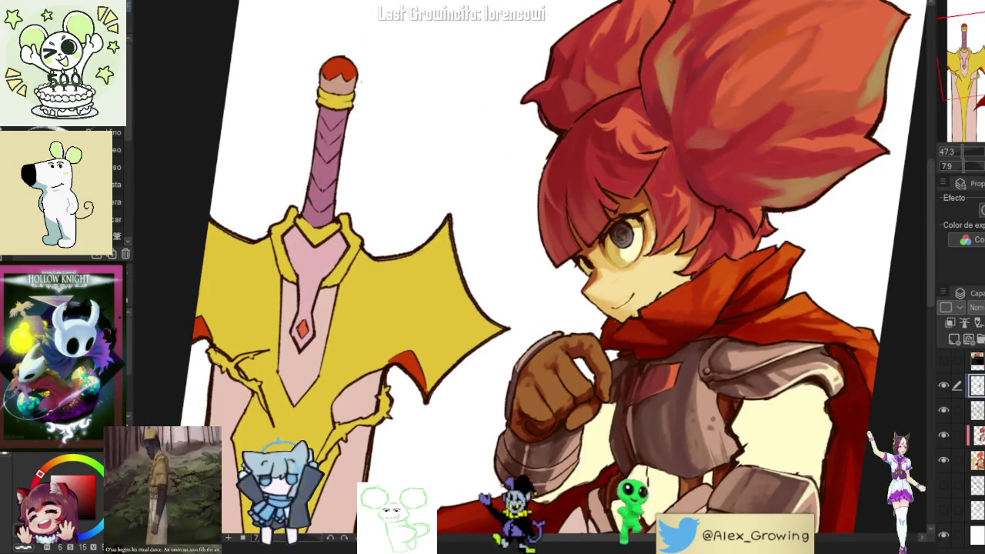
pyautogui.scroll(4, 608, 266)
pyautogui.scroll(2, 611, 269)
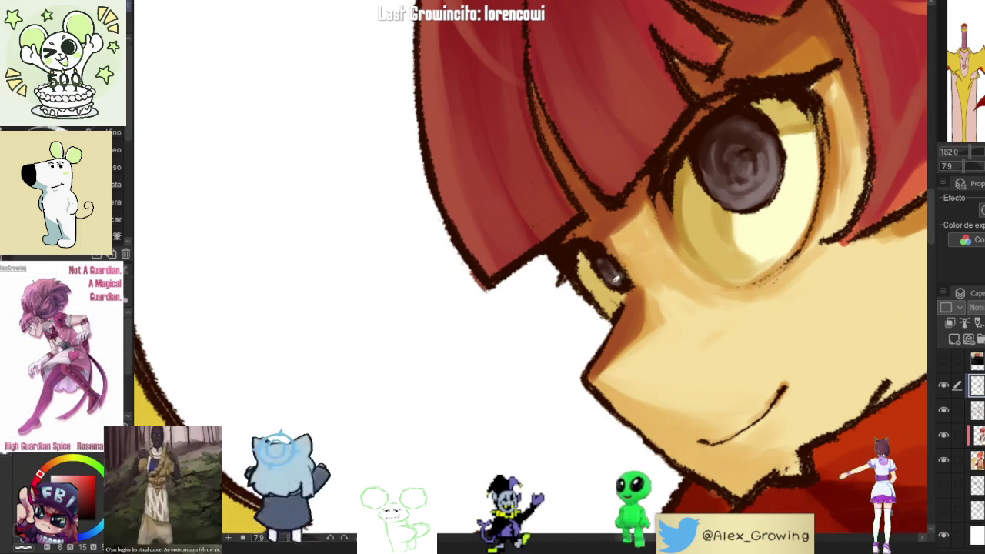
pyautogui.scroll(-5, 611, 275)
pyautogui.scroll(6, 637, 256)
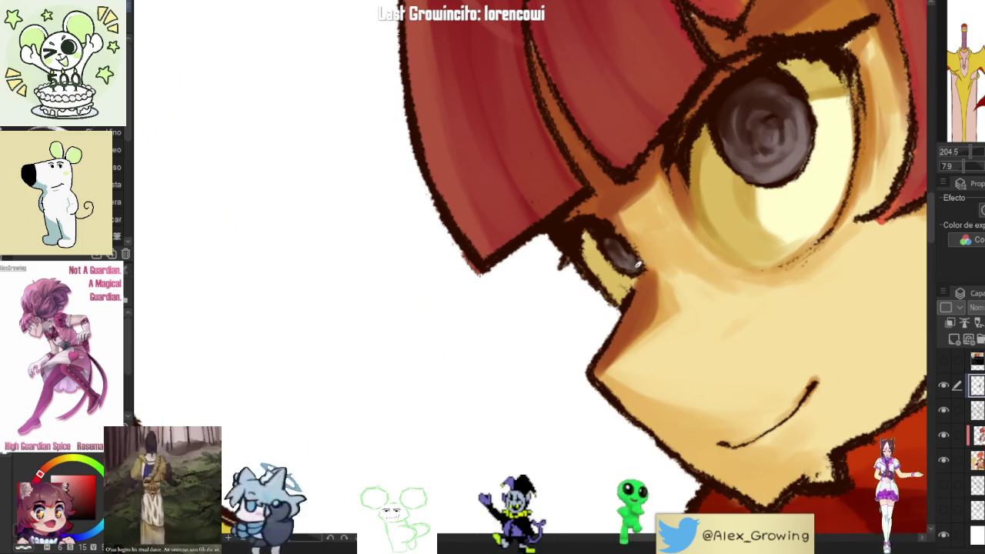
pyautogui.scroll(-5, 637, 262)
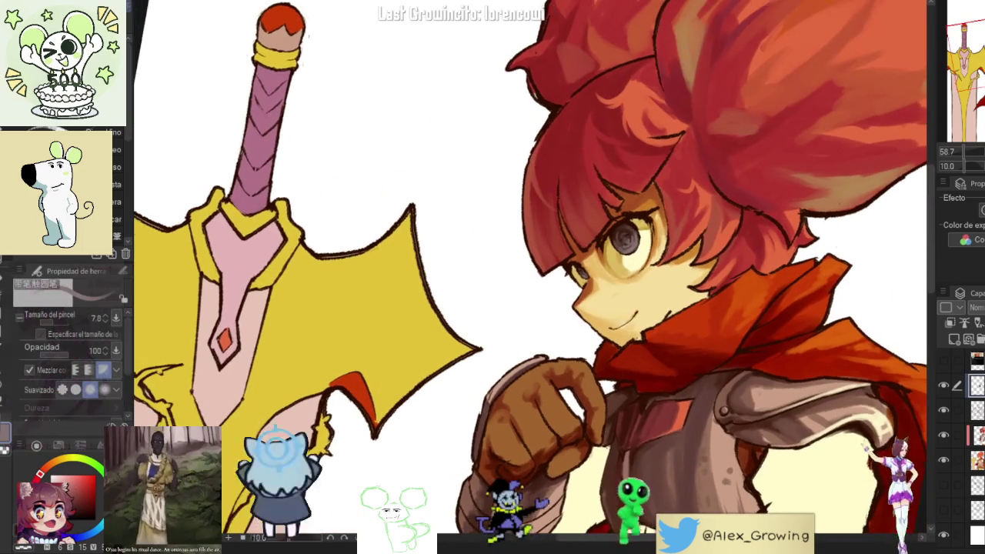
pyautogui.moveTo(615, 308); pyautogui.dragTo(585, 324)
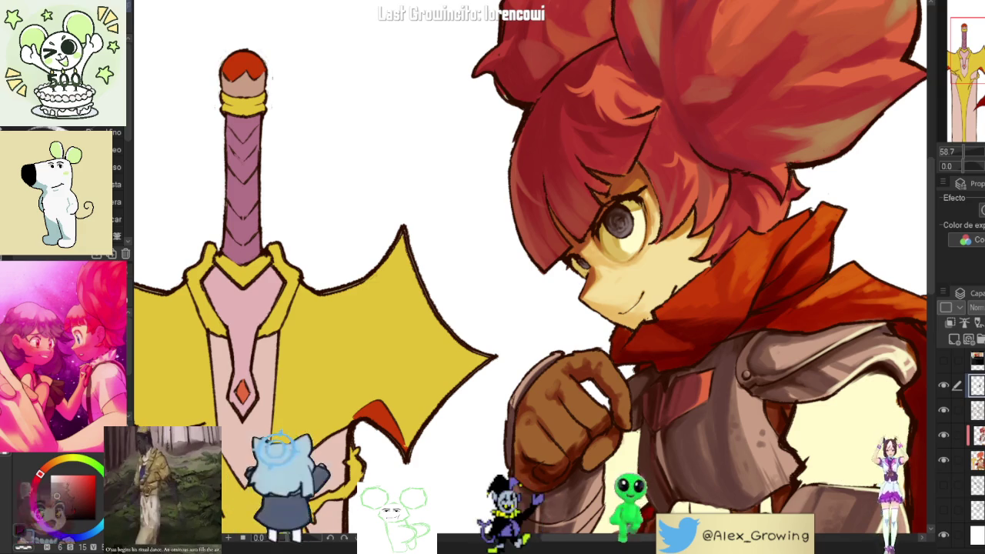
pyautogui.scroll(5, 615, 209)
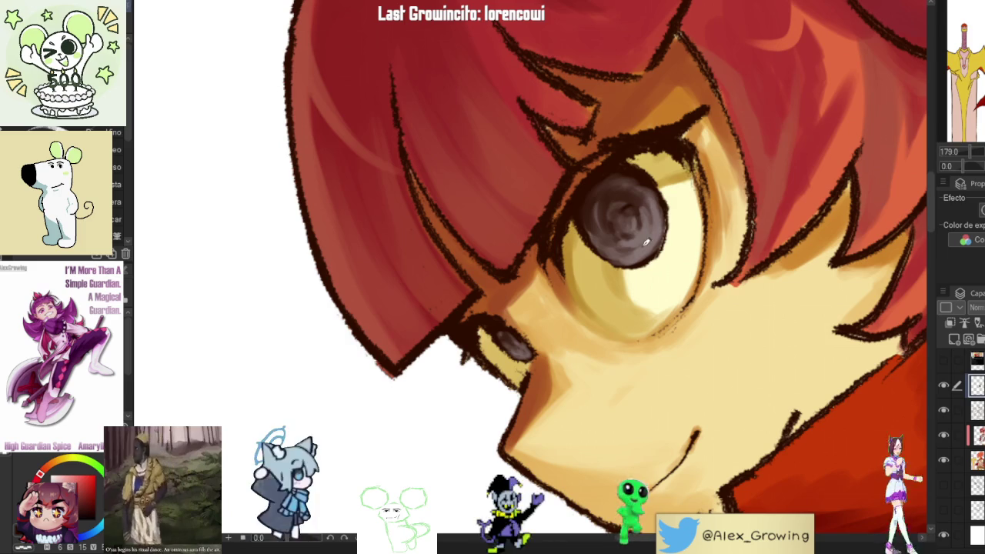
pyautogui.scroll(-6, 655, 240)
pyautogui.moveTo(662, 223)
pyautogui.mouseDown()
pyautogui.moveTo(704, 171)
pyautogui.moveTo(662, 223)
pyautogui.mouseUp()
pyautogui.scroll(6, 620, 219)
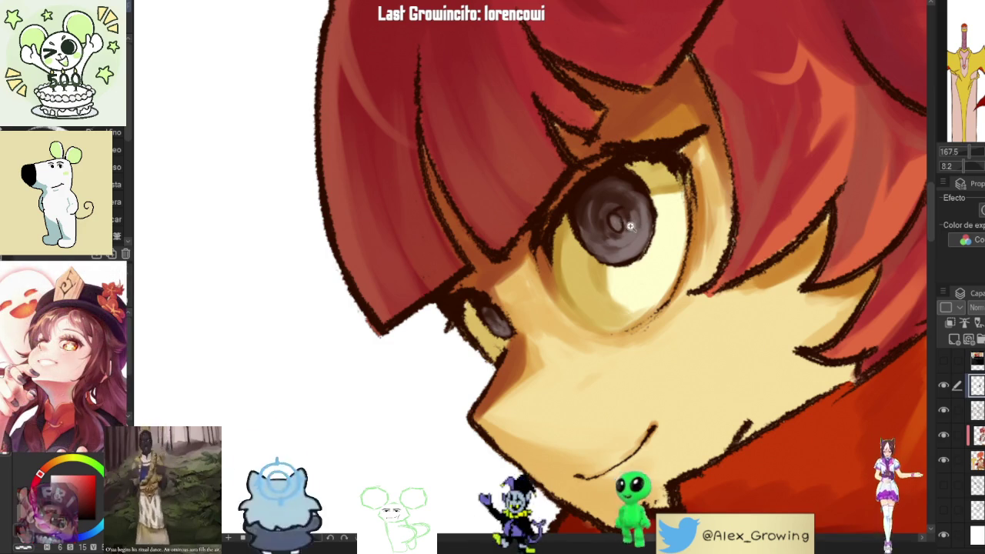
pyautogui.scroll(-4, 639, 300)
pyautogui.hotkey('ctrl', 'alt', '0')
pyautogui.press('h')
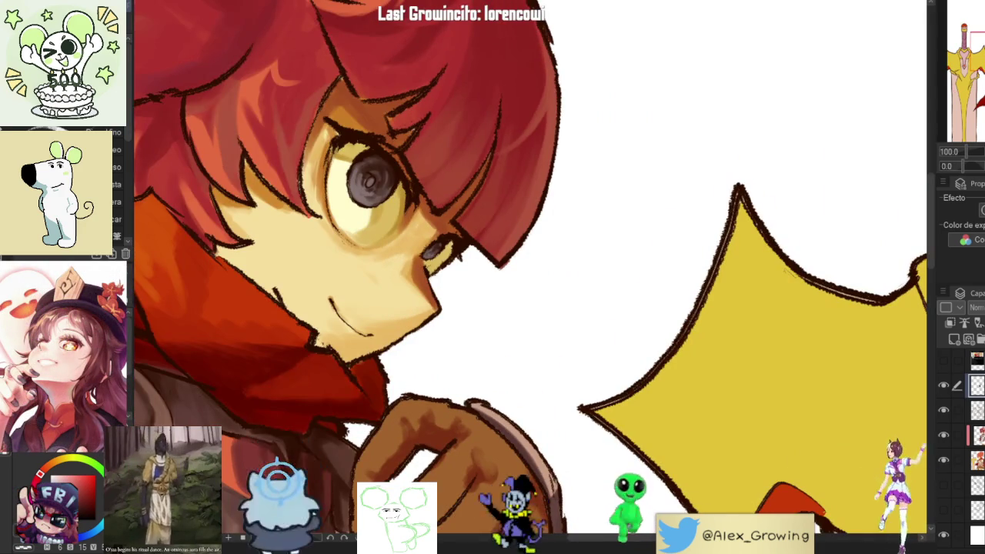
pyautogui.hotkey('ctrl', '-')
pyautogui.hotkey('ctrl', '-')
pyautogui.press('h')
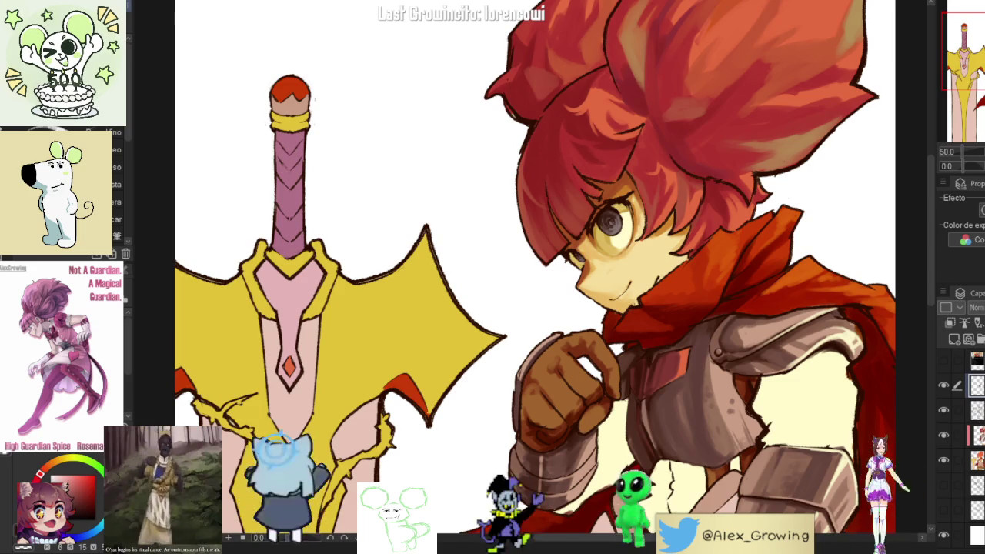
pyautogui.scroll(4, 597, 199)
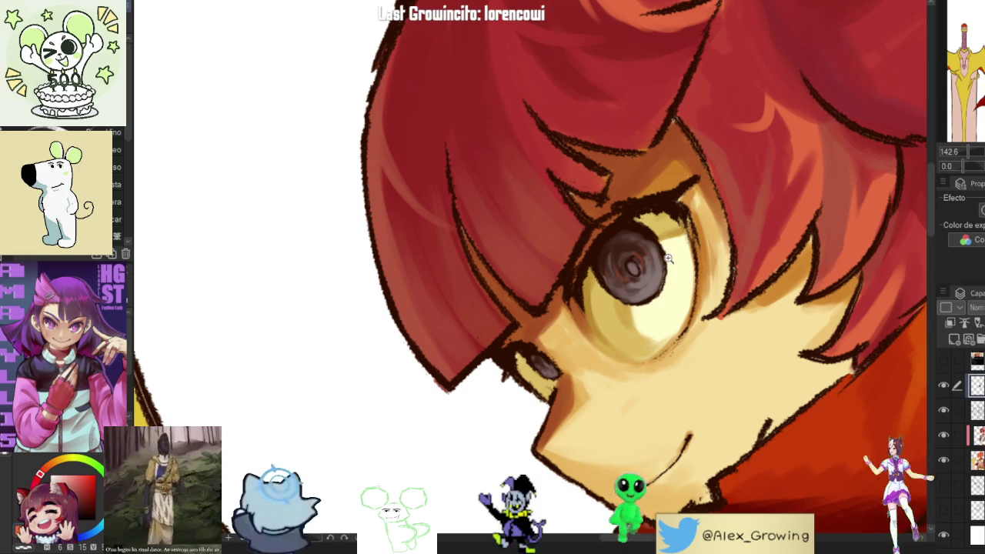
pyautogui.scroll(-5, 632, 270)
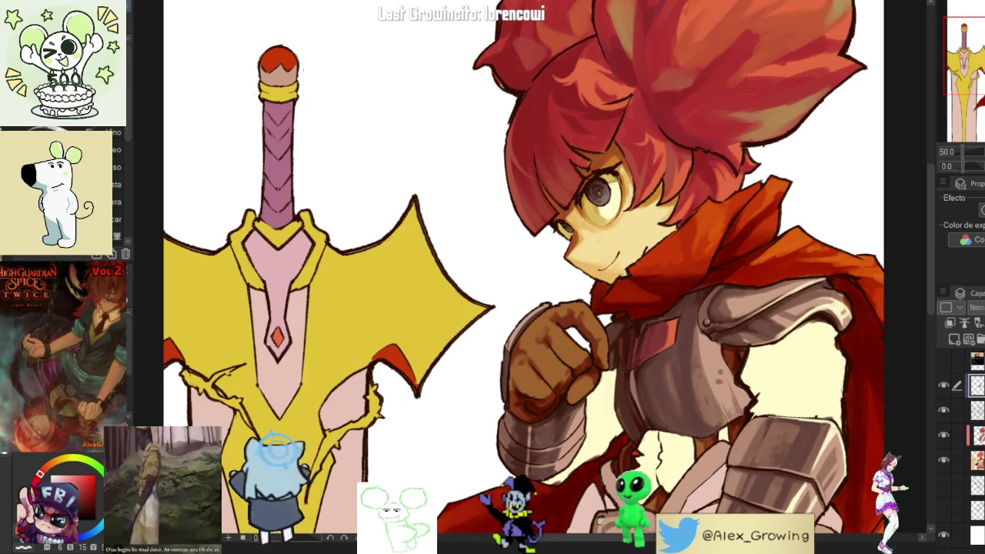
# - Zoom in close on the eyes and switch back to the brush (B) for catchlights
pyautogui.scroll(3, 576, 154)
pyautogui.scroll(2, 615, 192)
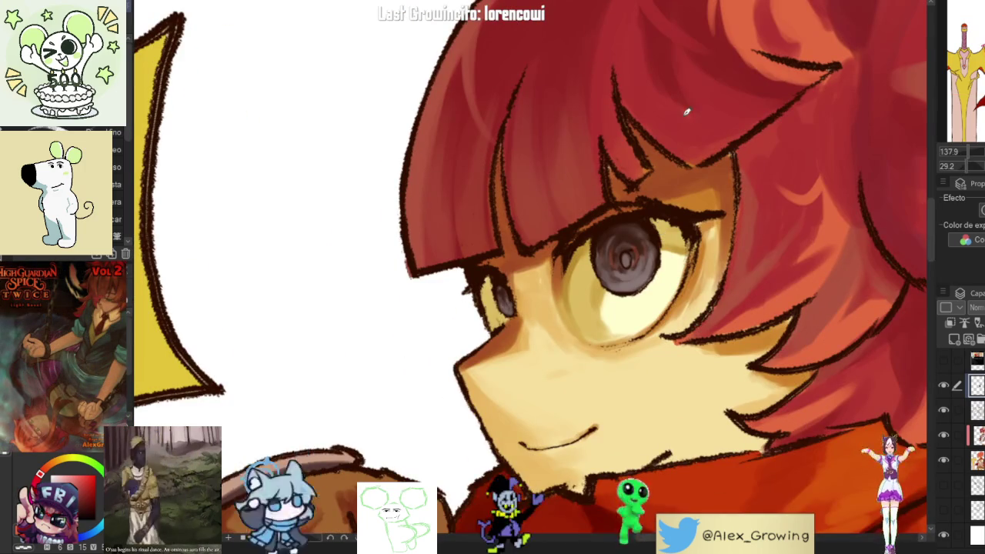
pyautogui.scroll(3, 631, 250)
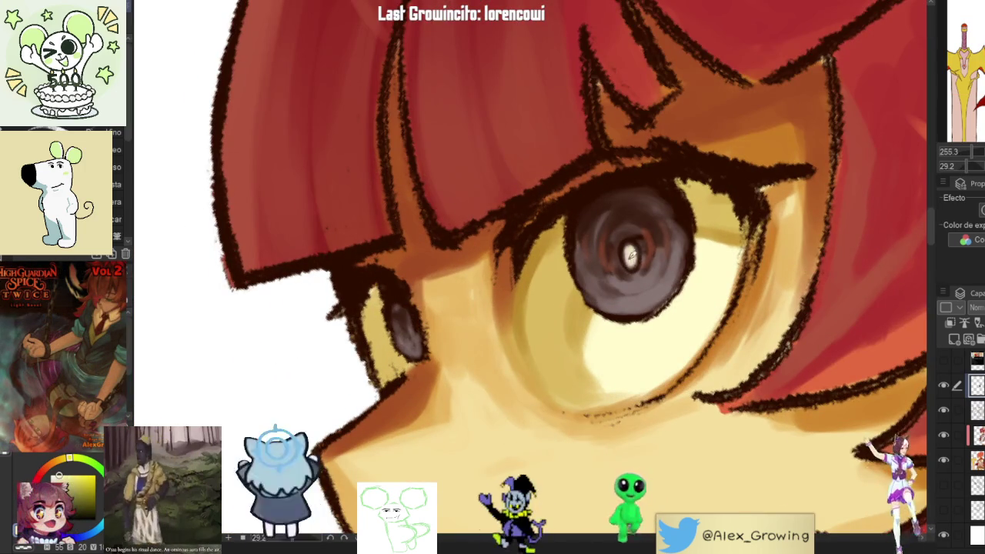
pyautogui.scroll(-8, 632, 247)
pyautogui.scroll(2, 673, 251)
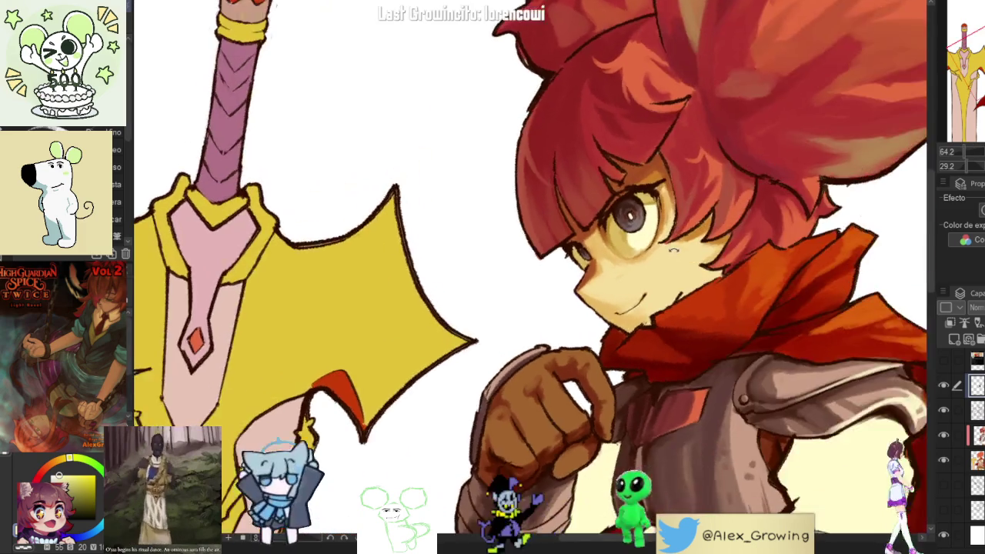
pyautogui.scroll(2, 671, 250)
pyautogui.scroll(4, 651, 236)
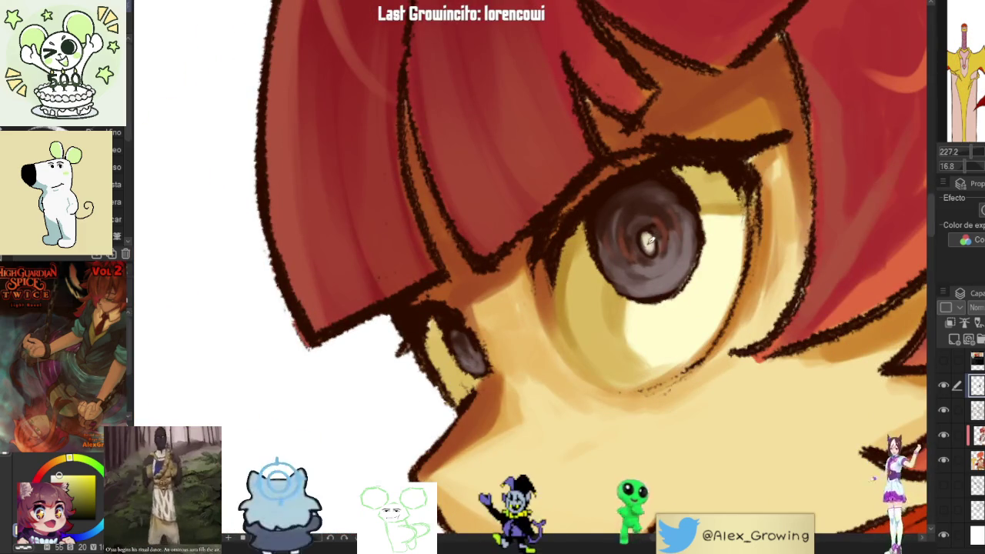
pyautogui.press('b')
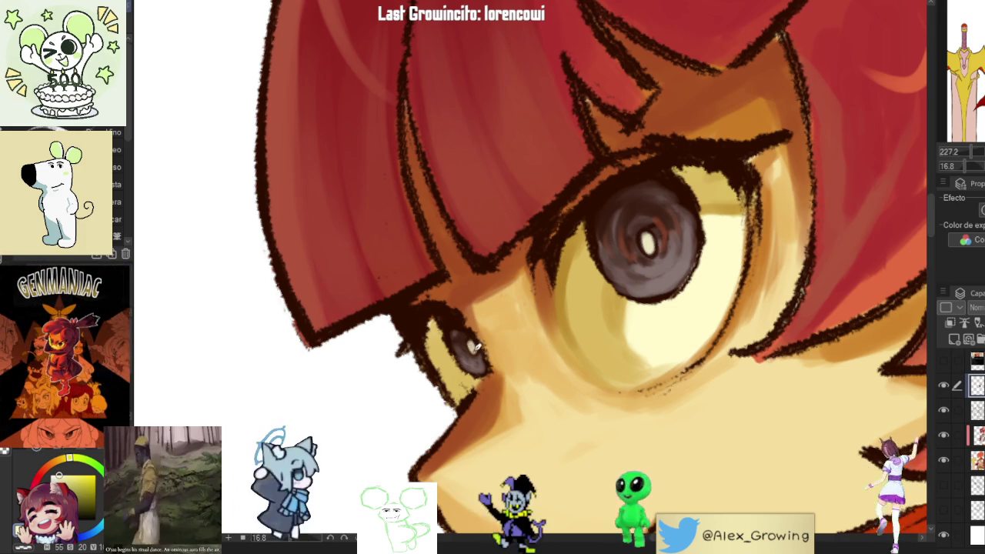
pyautogui.scroll(-5, 531, 323)
pyautogui.moveTo(555, 307); pyautogui.dragTo(478, 331)
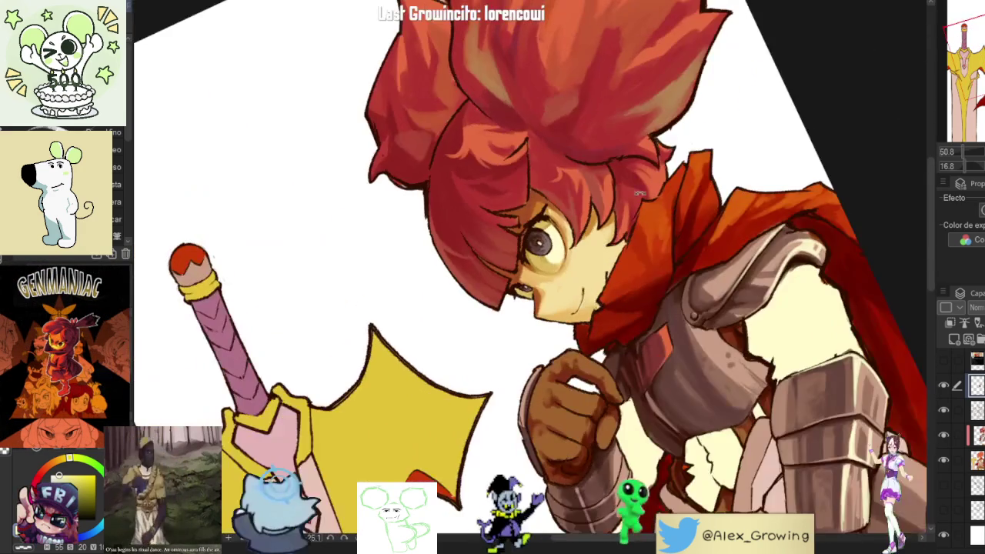
pyautogui.press('h')
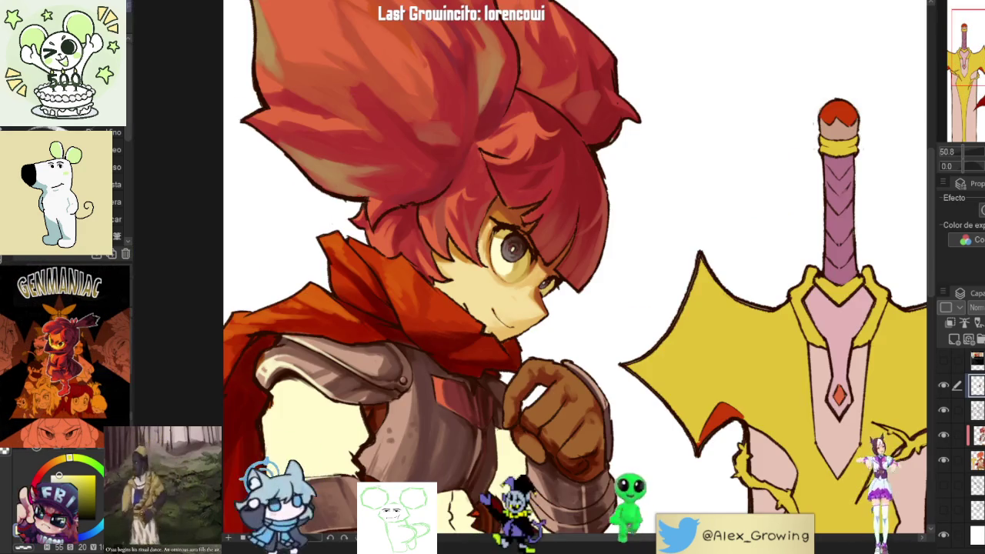
pyautogui.press('h')
pyautogui.scroll(-2, 769, 246)
pyautogui.scroll(-2, 770, 246)
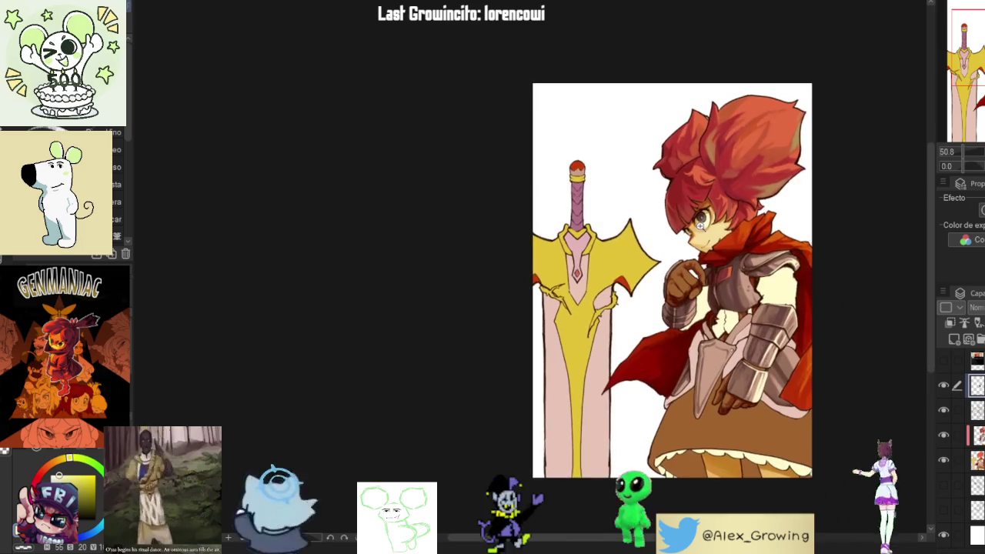
pyautogui.scroll(1, 726, 254)
pyautogui.scroll(1, 726, 254)
pyautogui.press('h')
pyautogui.scroll(-2, 726, 254)
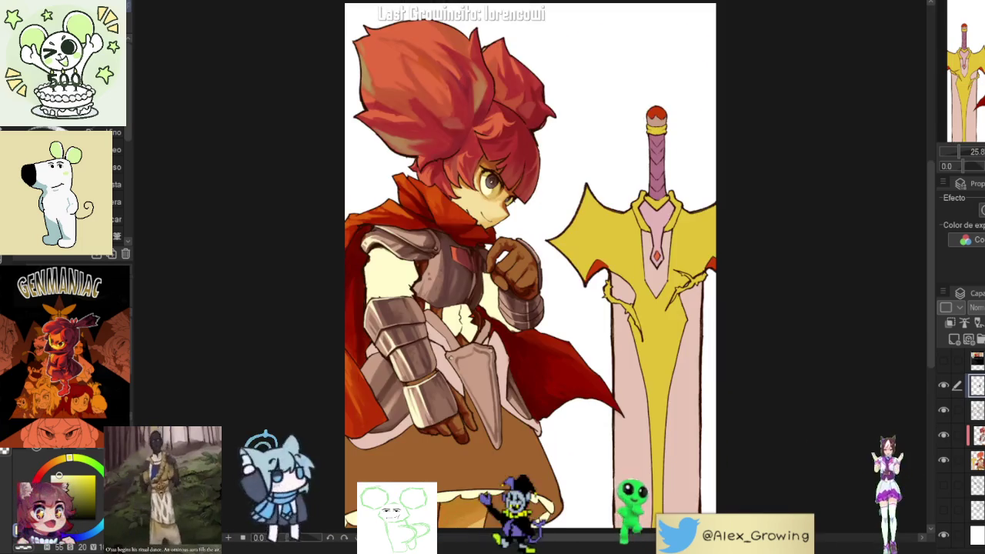
pyautogui.press('h')
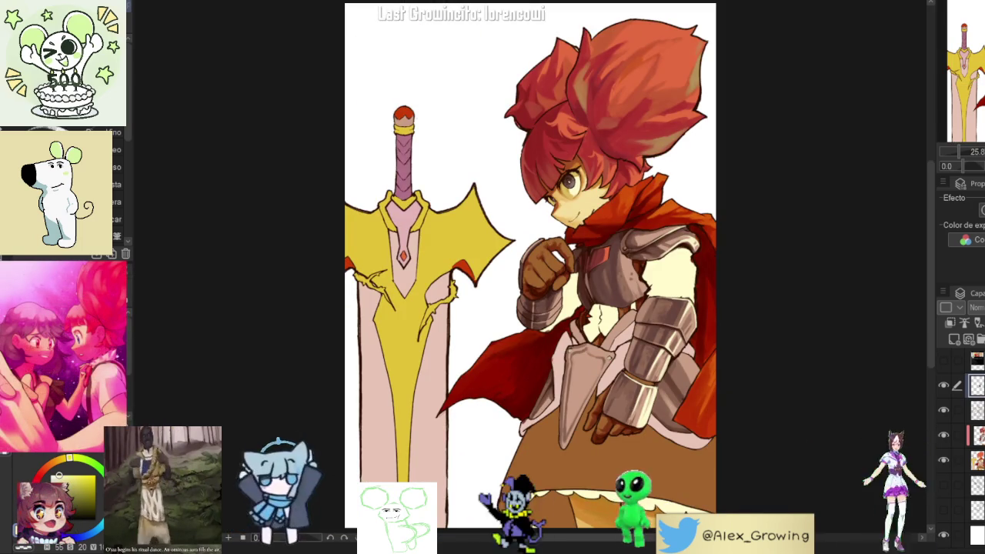
pyautogui.scroll(5, 608, 177)
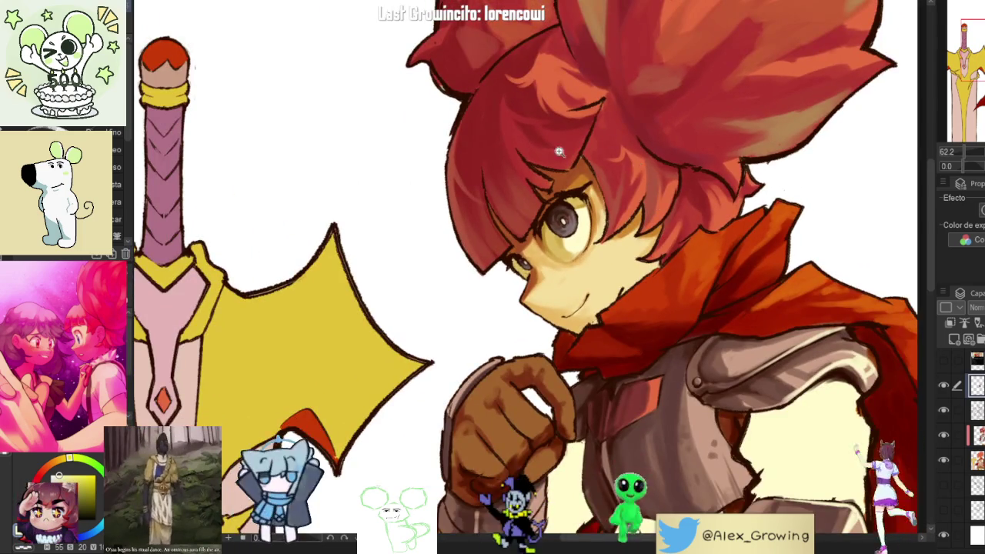
# - Rotate the view around the face and paint light highlight strokes up the bangs' strand line
pyautogui.scroll(4, 572, 141)
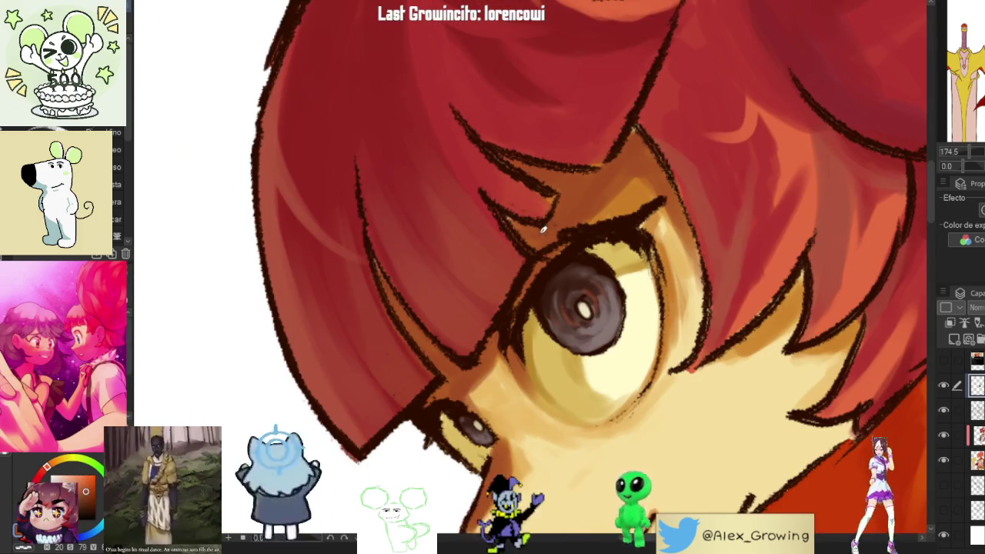
pyautogui.moveTo(537, 229); pyautogui.dragTo(571, 250)
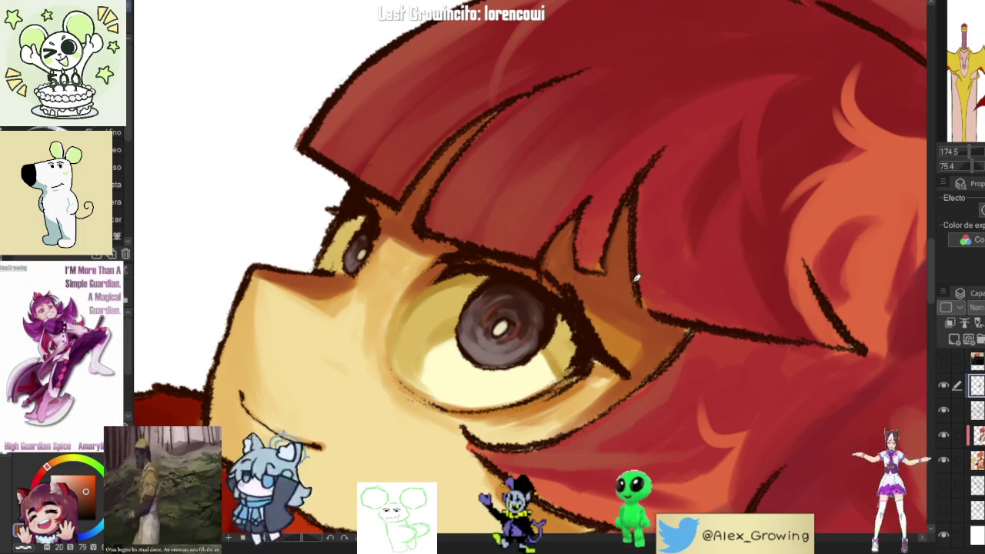
pyautogui.moveTo(632, 190); pyautogui.dragTo(630, 257)
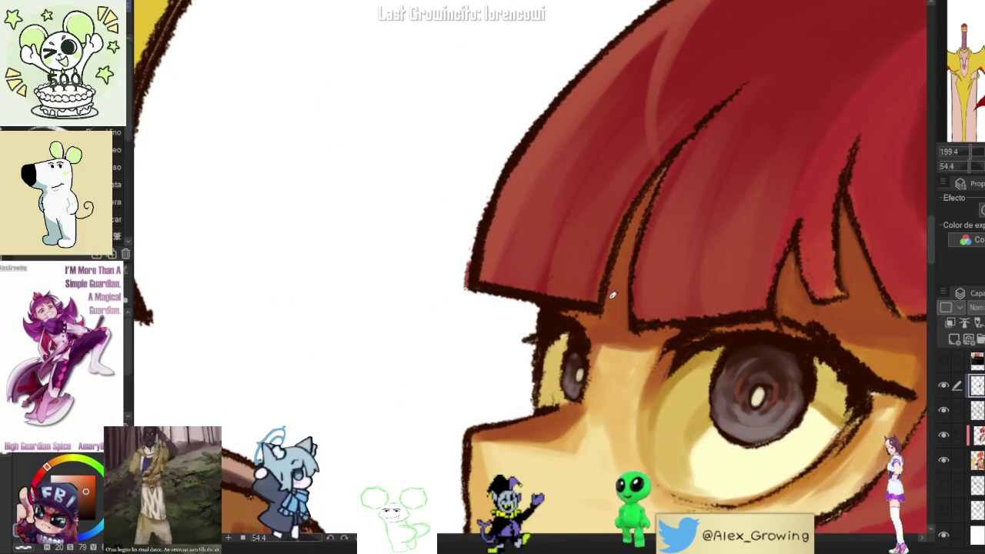
pyautogui.moveTo(654, 181)
pyautogui.mouseDown()
pyautogui.moveTo(665, 154)
pyautogui.moveTo(593, 246)
pyautogui.moveTo(645, 200)
pyautogui.moveTo(709, 211)
pyautogui.moveTo(660, 222)
pyautogui.moveTo(655, 247)
pyautogui.moveTo(681, 343)
pyautogui.moveTo(636, 274)
pyautogui.mouseUp()
pyautogui.moveTo(649, 319); pyautogui.dragTo(649, 214)
pyautogui.moveTo(644, 314)
pyautogui.mouseDown()
pyautogui.moveTo(652, 192)
pyautogui.moveTo(724, 217)
pyautogui.mouseUp()
pyautogui.scroll(1, 724, 218)
pyautogui.scroll(1, 655, 254)
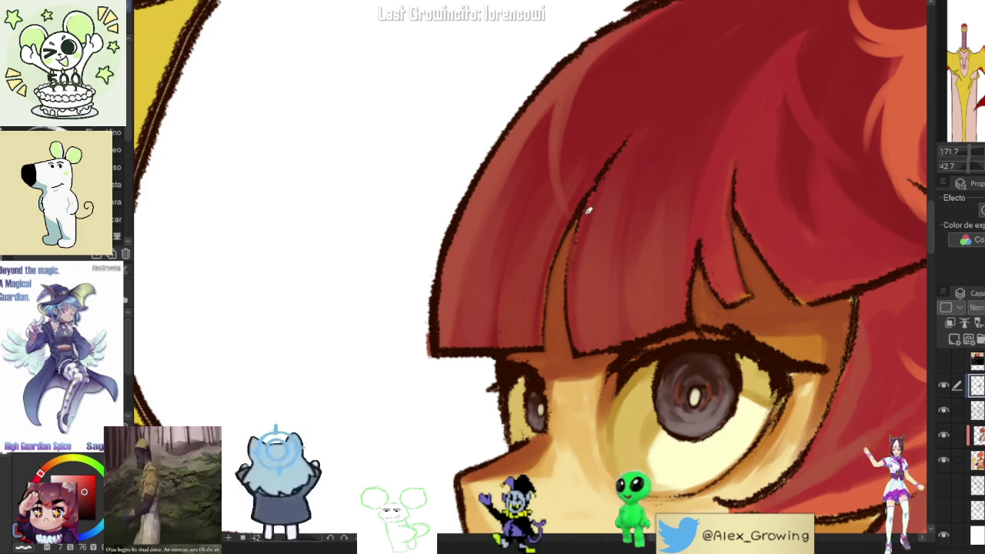
pyautogui.scroll(1, 624, 158)
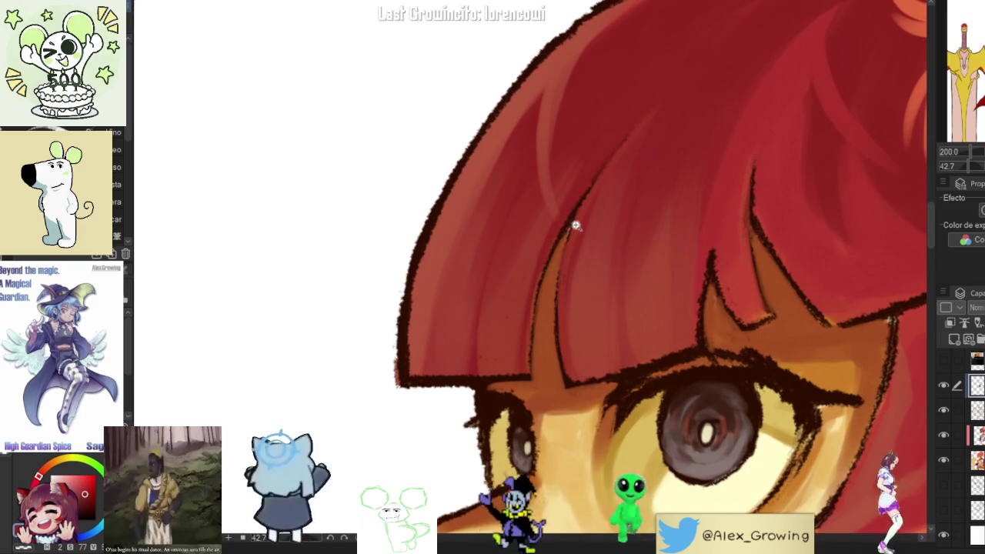
pyautogui.scroll(-8, 571, 228)
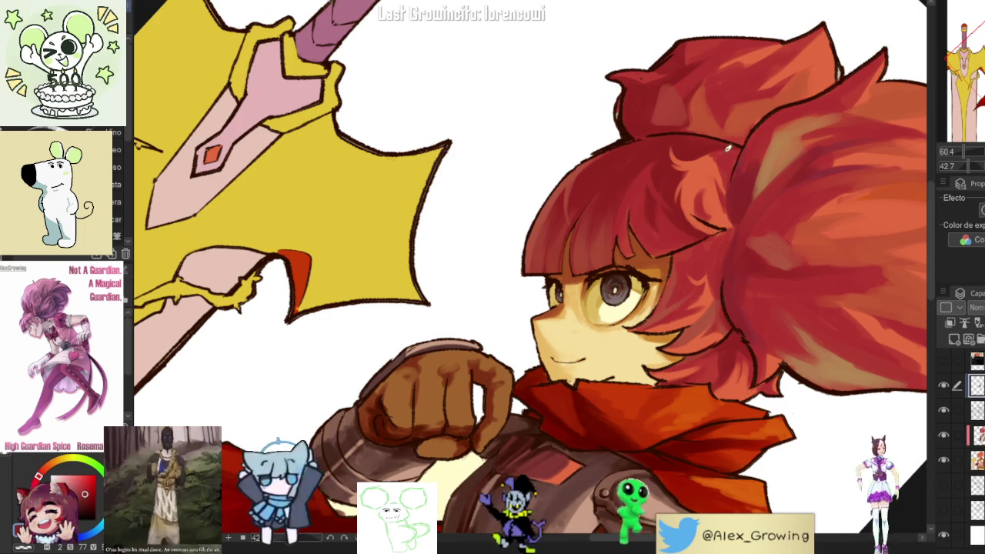
pyautogui.moveTo(726, 148); pyautogui.dragTo(952, 392)
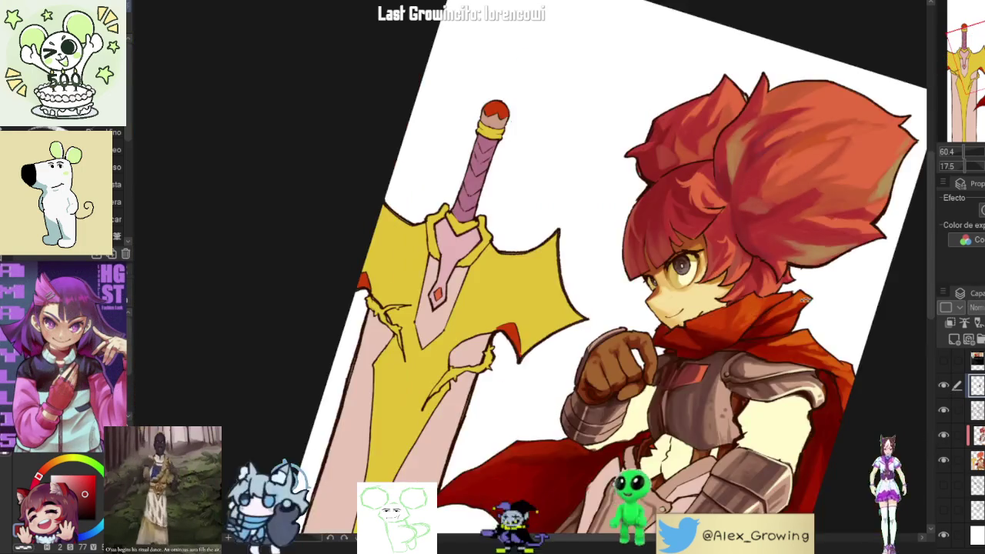
pyautogui.moveTo(804, 300)
pyautogui.mouseDown()
pyautogui.moveTo(659, 228)
pyautogui.moveTo(593, 280)
pyautogui.mouseUp()
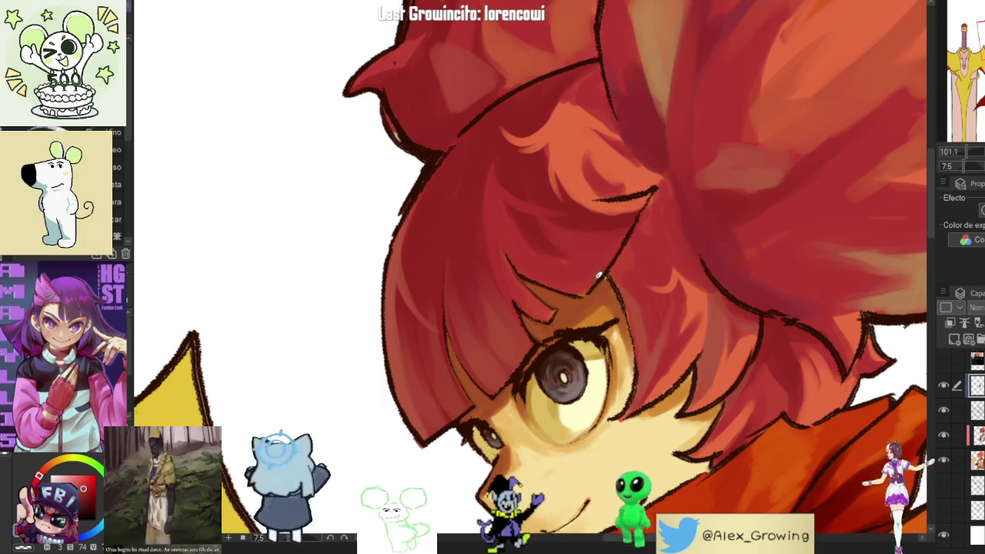
pyautogui.hotkey('ctrl', '0')
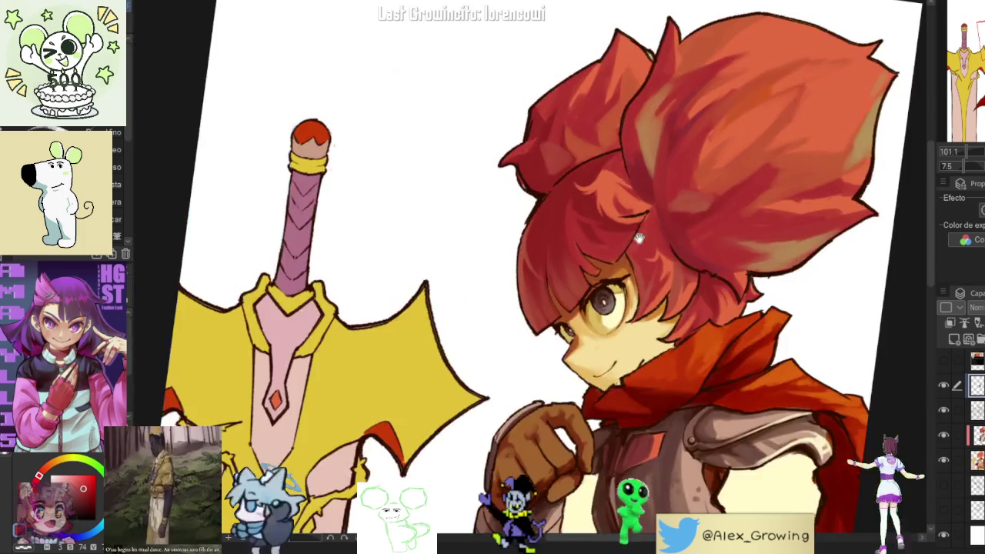
pyautogui.scroll(5, 616, 285)
pyautogui.hotkey('ctrl', '0')
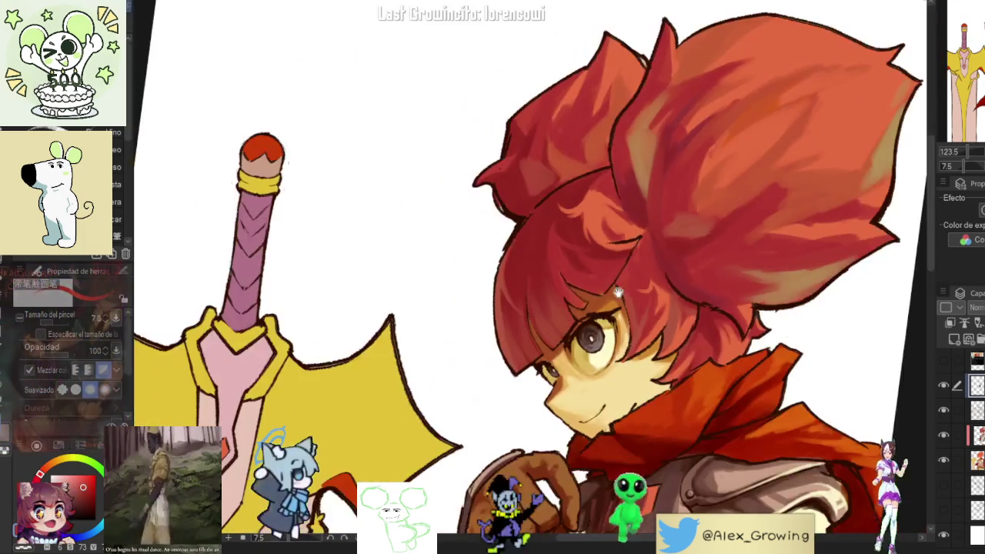
pyautogui.moveTo(595, 304); pyautogui.dragTo(572, 351)
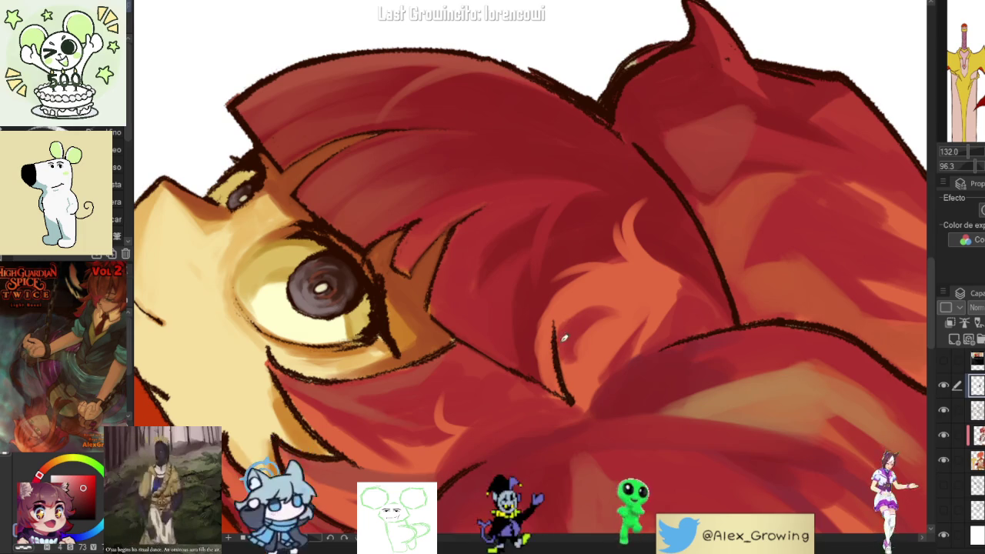
pyautogui.hotkey('ctrl', '0')
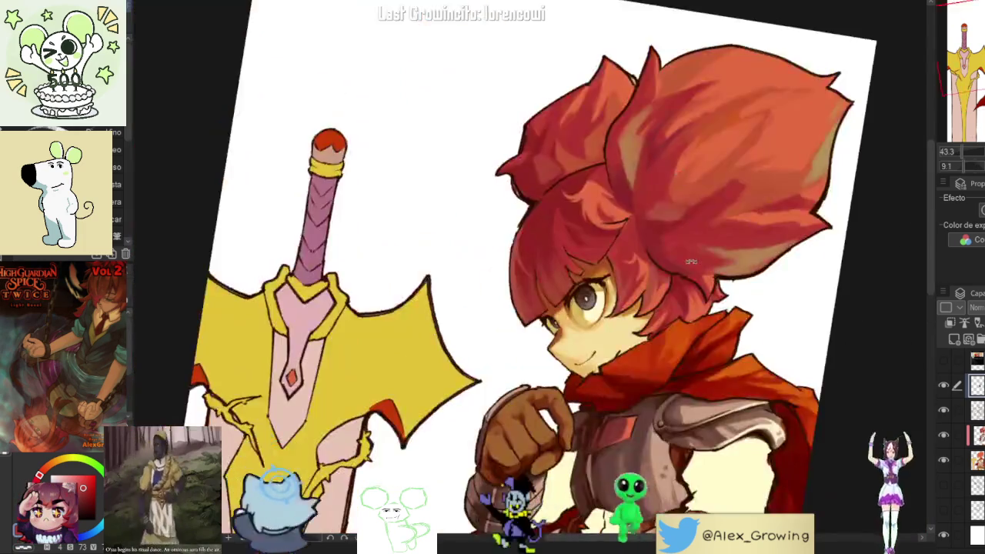
pyautogui.moveTo(689, 228); pyautogui.dragTo(585, 231)
pyautogui.scroll(5, 567, 208)
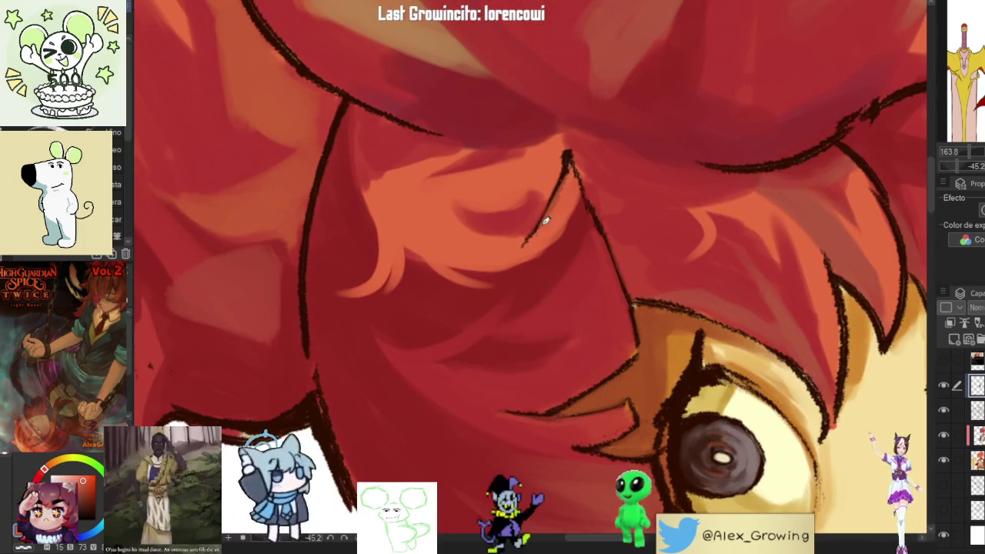
pyautogui.scroll(-5, 526, 243)
pyautogui.moveTo(527, 243); pyautogui.dragTo(731, 169)
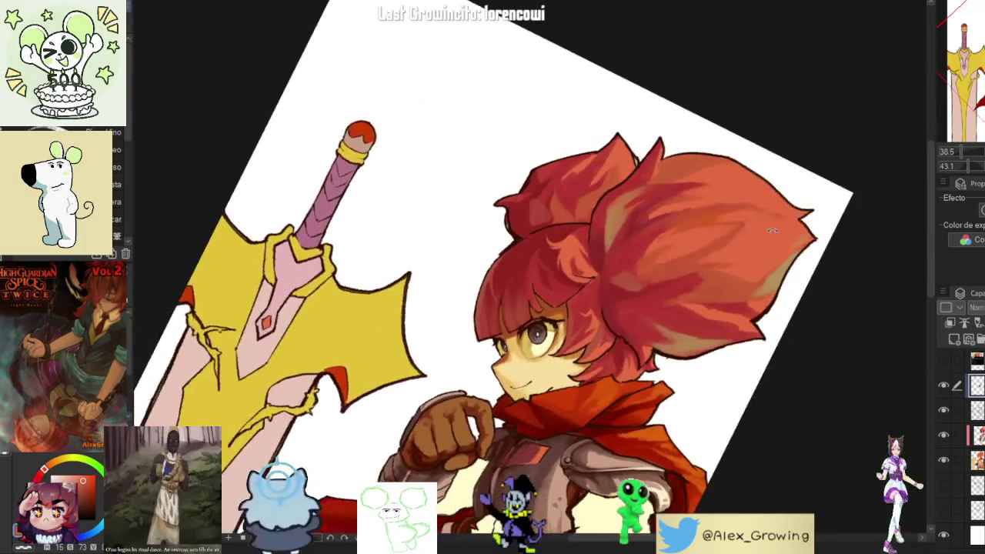
pyautogui.hotkey('ctrl', '0')
pyautogui.scroll(-2, 770, 171)
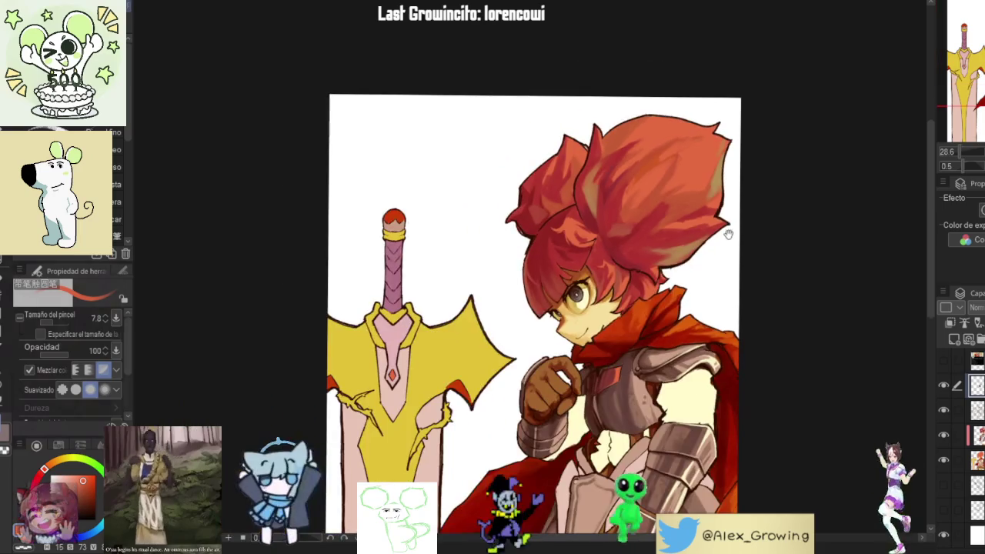
pyautogui.moveTo(770, 172); pyautogui.dragTo(615, 413)
pyautogui.scroll(5, 616, 413)
pyautogui.scroll(3, 669, 335)
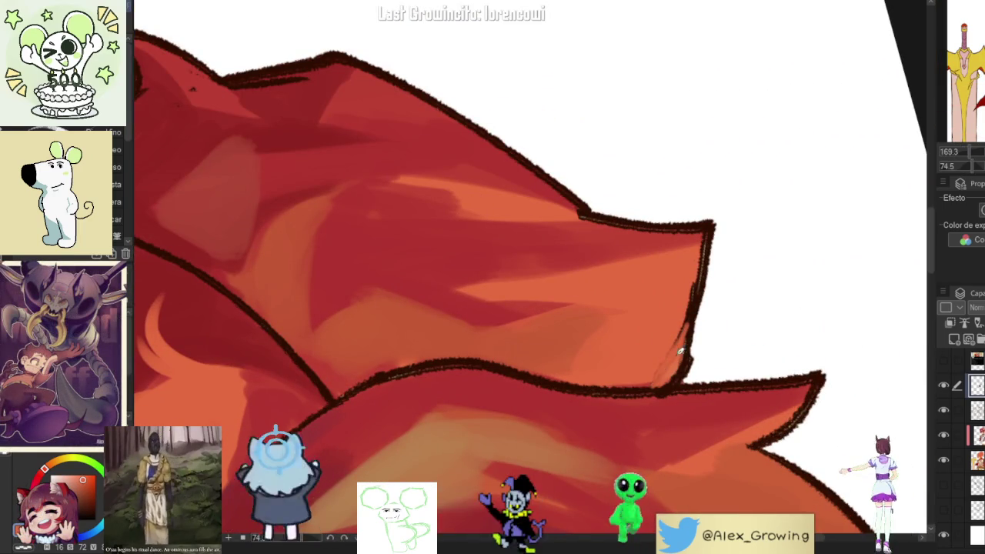
pyautogui.scroll(-3, 678, 357)
pyautogui.moveTo(678, 358); pyautogui.dragTo(668, 165)
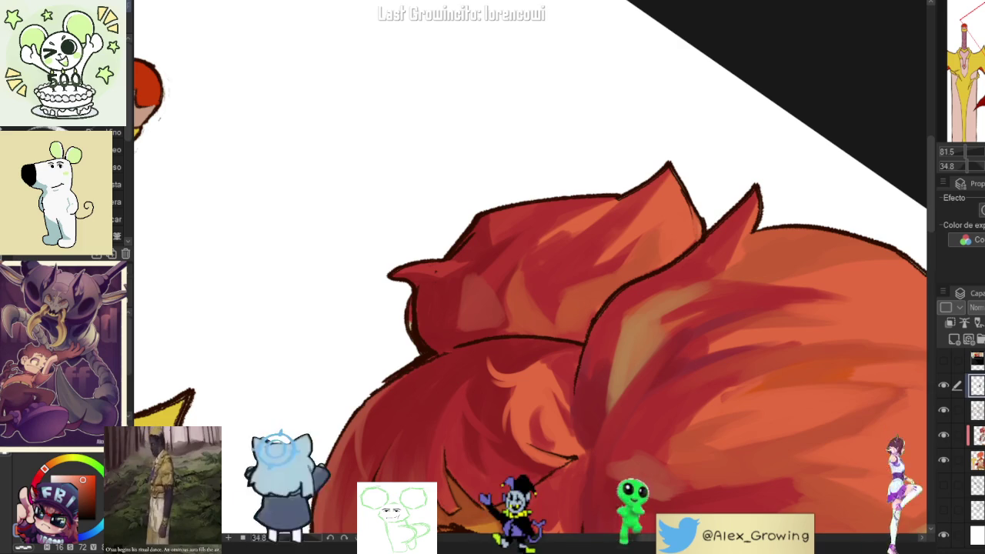
pyautogui.scroll(-3, 659, 270)
pyautogui.moveTo(659, 271)
pyautogui.mouseDown()
pyautogui.moveTo(699, 283)
pyautogui.moveTo(672, 351)
pyautogui.moveTo(645, 250)
pyautogui.mouseUp()
pyautogui.scroll(2, 700, 282)
pyautogui.scroll(5, 645, 251)
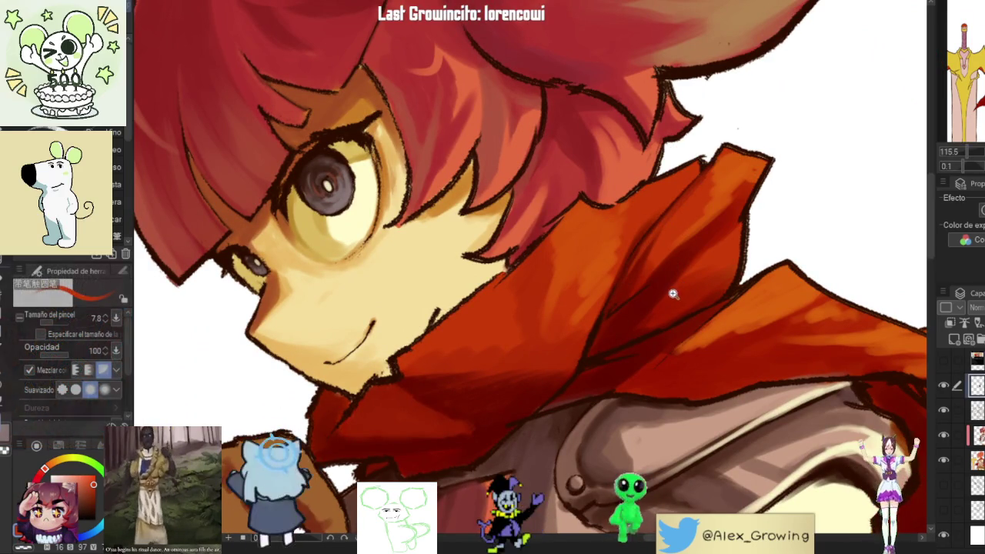
pyautogui.scroll(3, 673, 293)
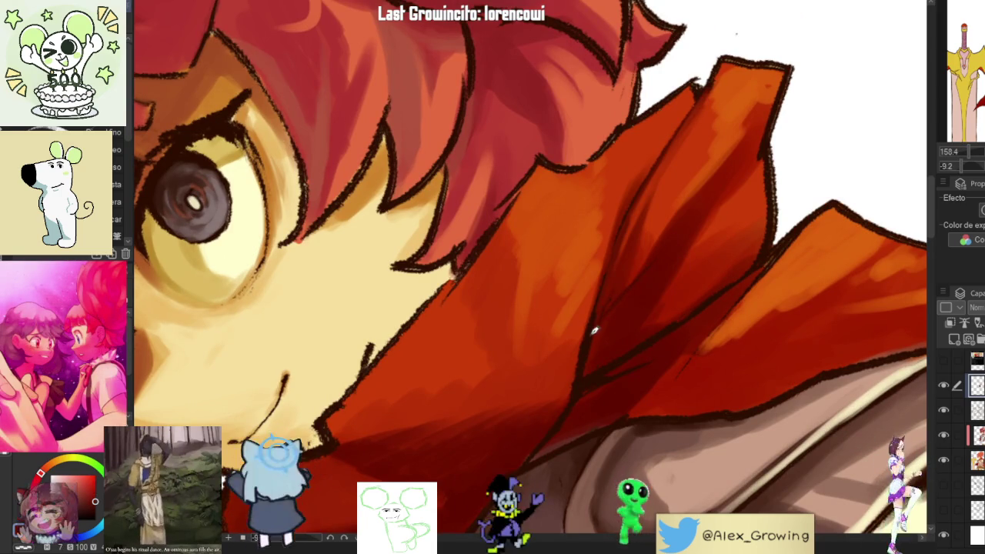
pyautogui.scroll(-3, 608, 304)
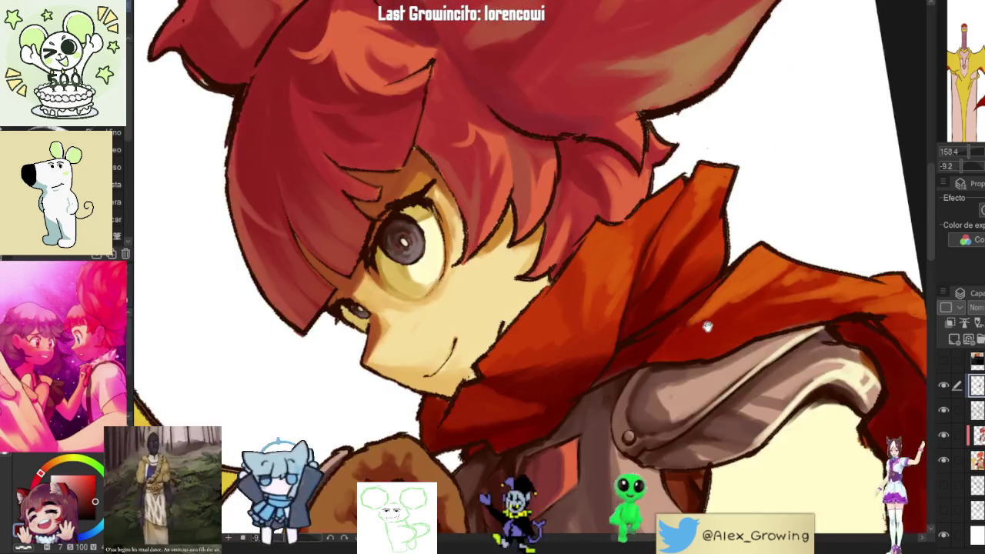
pyautogui.moveTo(616, 300); pyautogui.dragTo(670, 277)
pyautogui.scroll(3, 680, 274)
pyautogui.scroll(2, 680, 275)
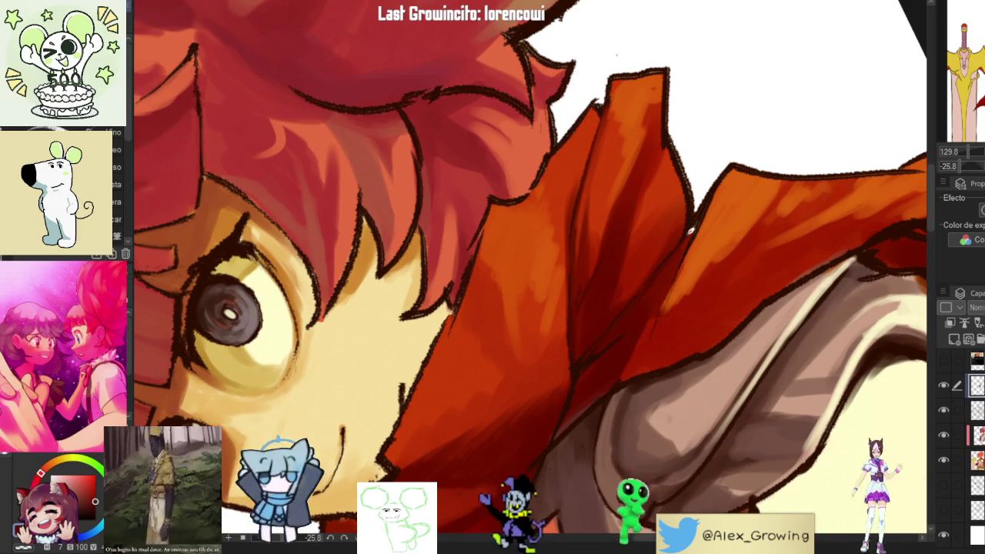
pyautogui.scroll(-3, 644, 305)
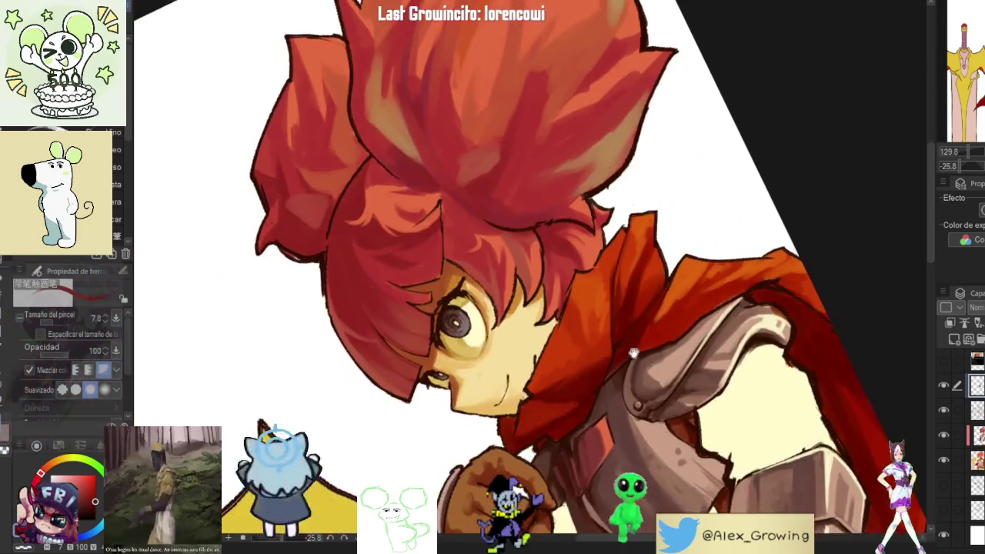
pyautogui.scroll(3, 618, 396)
pyautogui.scroll(2, 618, 396)
pyautogui.moveTo(618, 396); pyautogui.dragTo(604, 331)
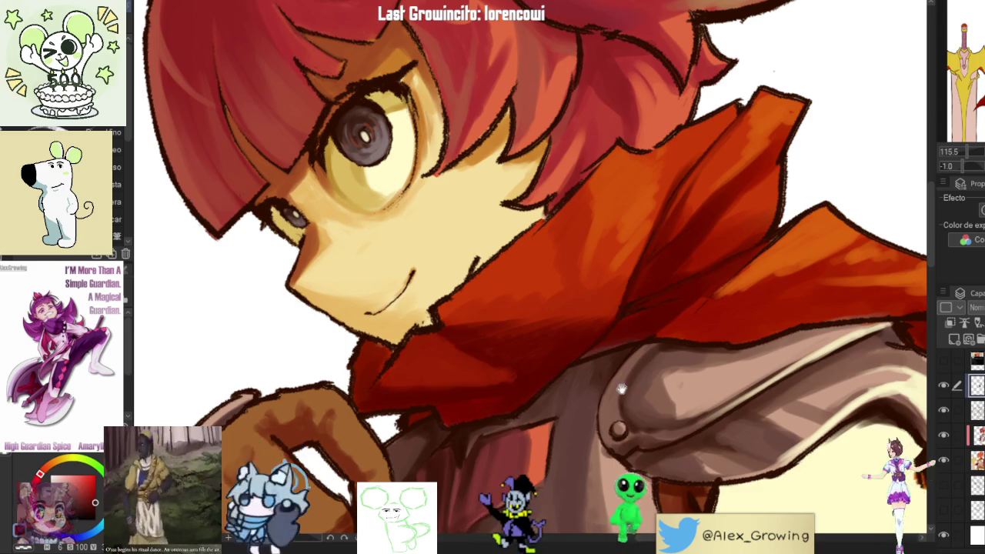
pyautogui.scroll(2, 625, 339)
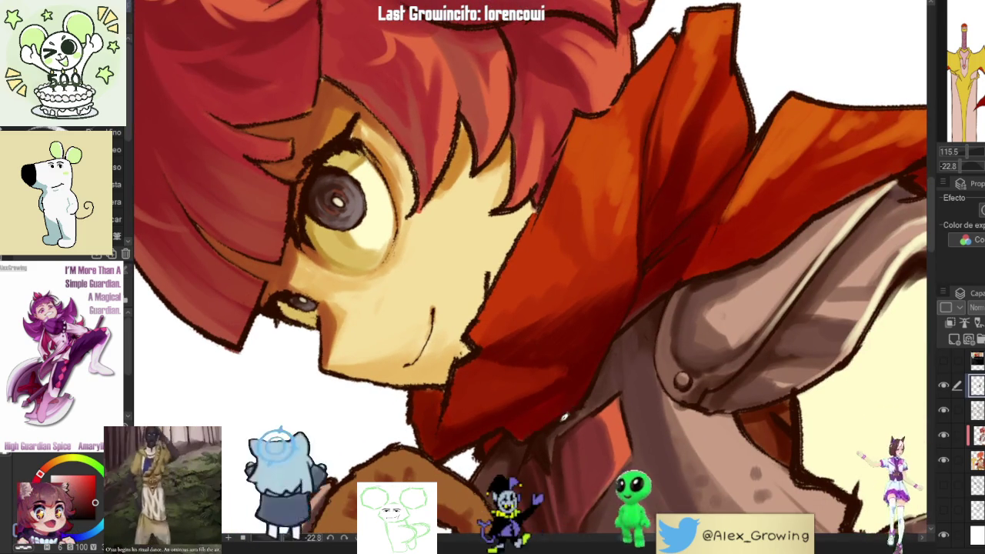
pyautogui.scroll(-3, 551, 416)
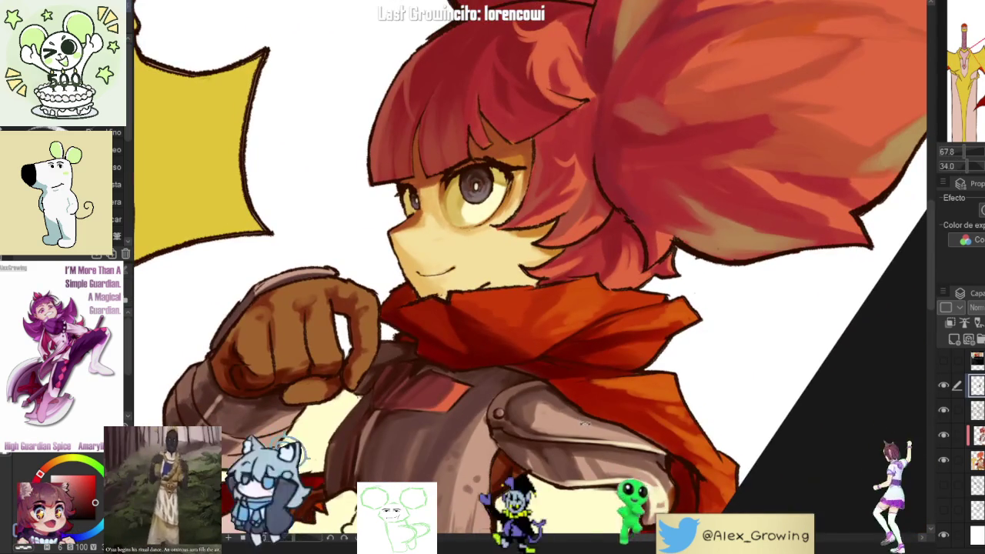
pyautogui.scroll(3, 587, 426)
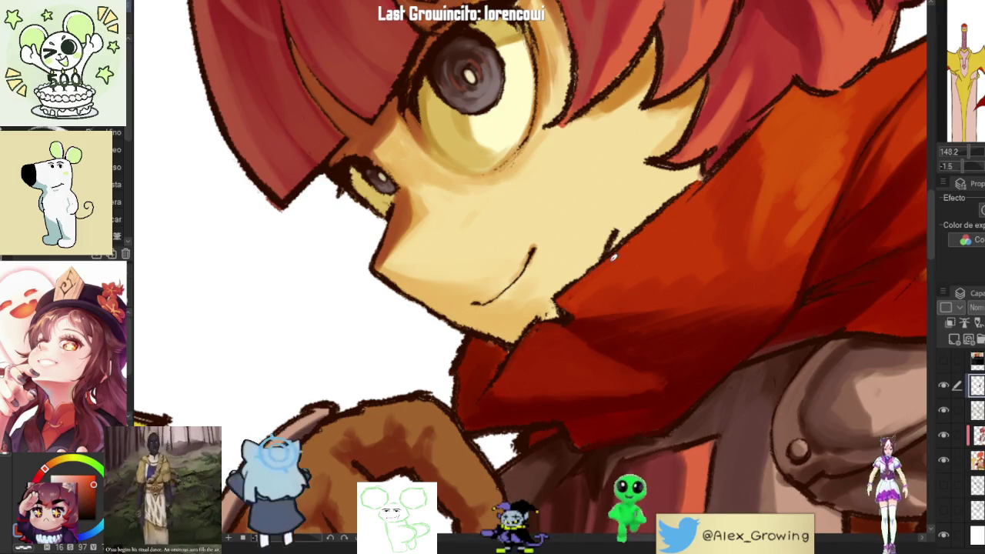
pyautogui.scroll(-5, 569, 299)
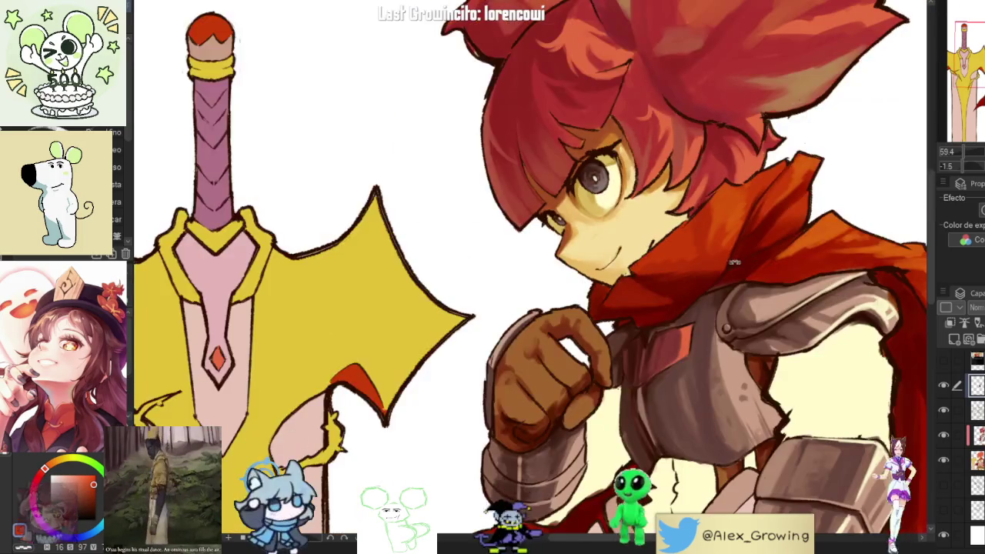
pyautogui.scroll(6, 707, 176)
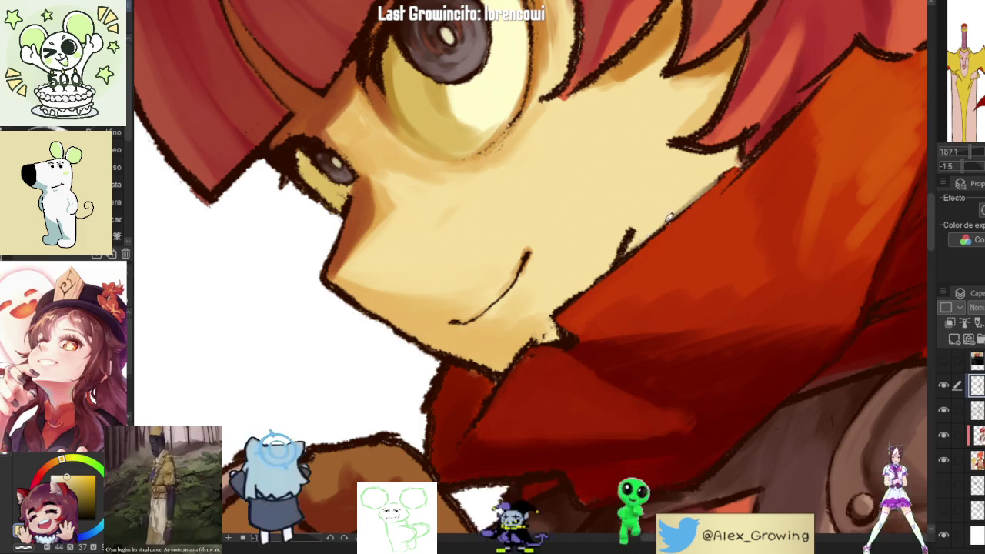
pyautogui.scroll(-5, 636, 260)
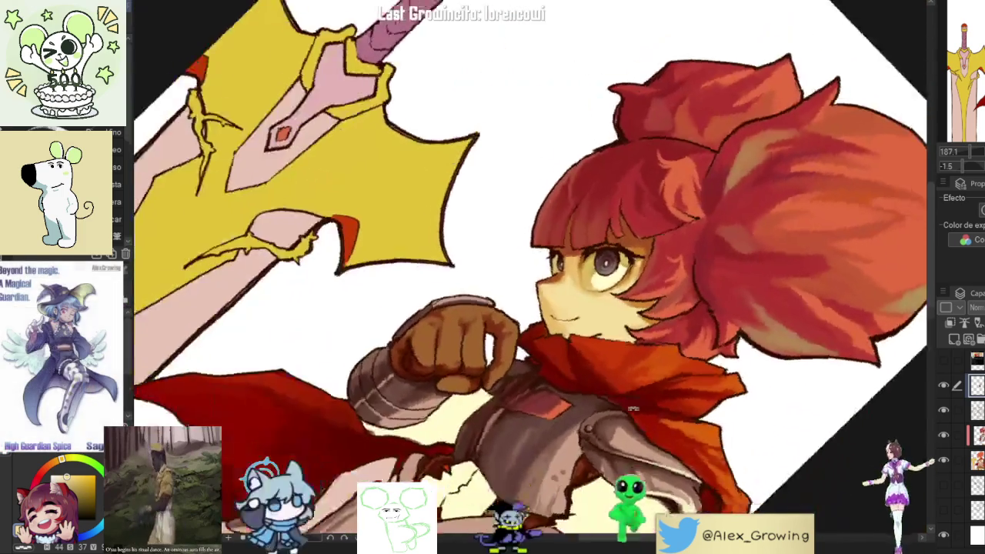
pyautogui.scroll(4, 647, 265)
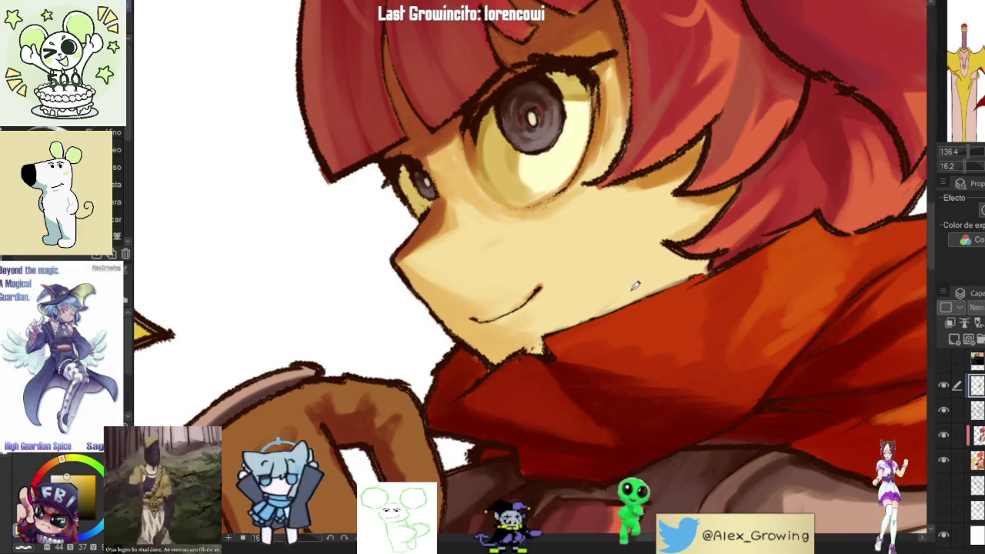
pyautogui.scroll(-2, 610, 299)
pyautogui.scroll(-2, 616, 308)
pyautogui.scroll(-2, 623, 323)
pyautogui.scroll(-2, 636, 353)
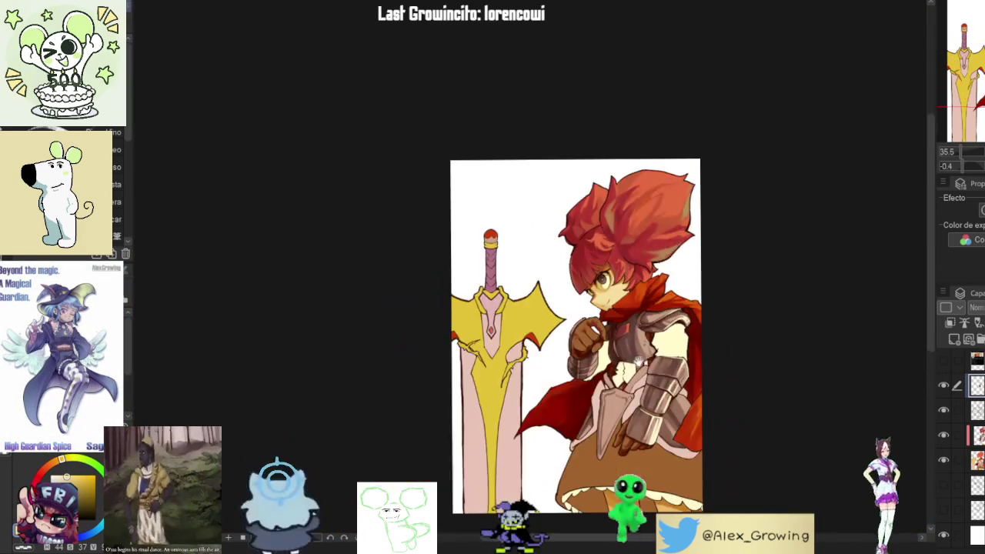
pyautogui.scroll(1, 636, 352)
pyautogui.scroll(1, 820, 220)
pyautogui.scroll(1, 820, 220)
pyautogui.scroll(1, 820, 220)
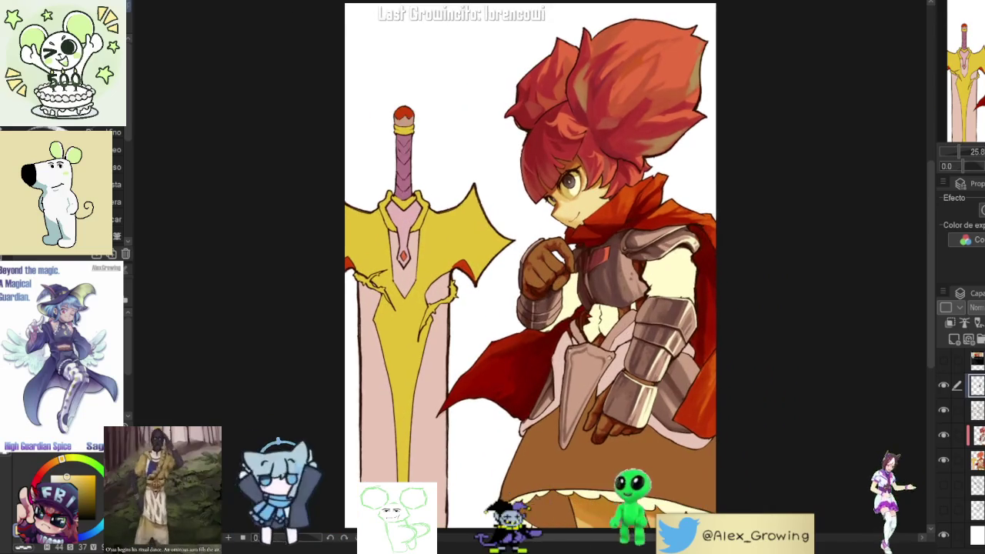
pyautogui.press('h')
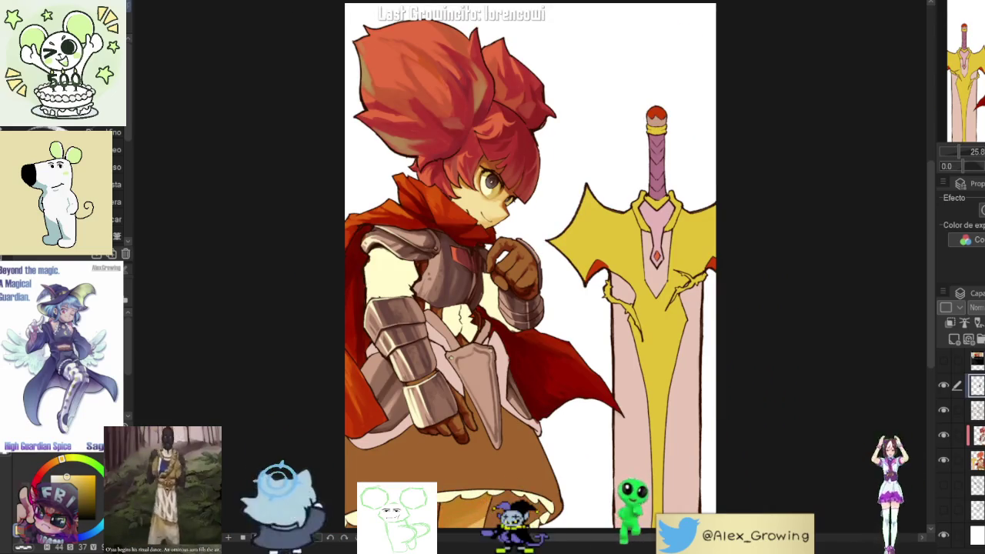
pyautogui.press('h')
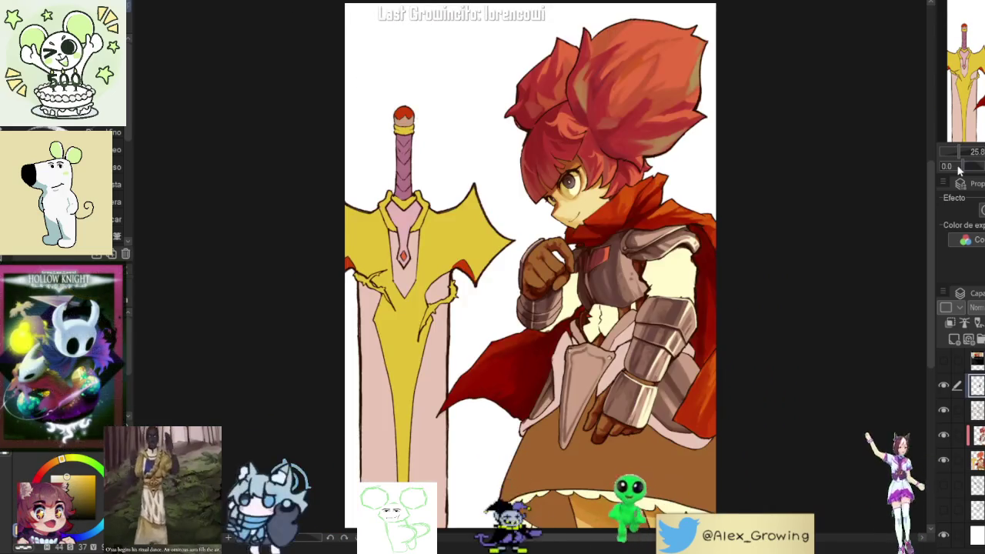
pyautogui.scroll(5, 660, 167)
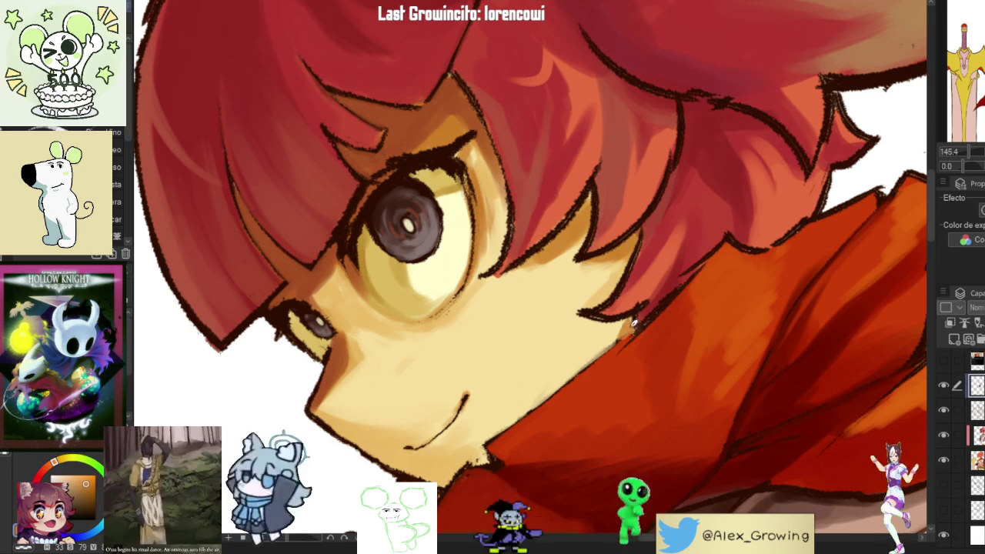
# - Zoom around the face and rotate the canvas about 163°, closing in on the eye
pyautogui.scroll(-5, 627, 323)
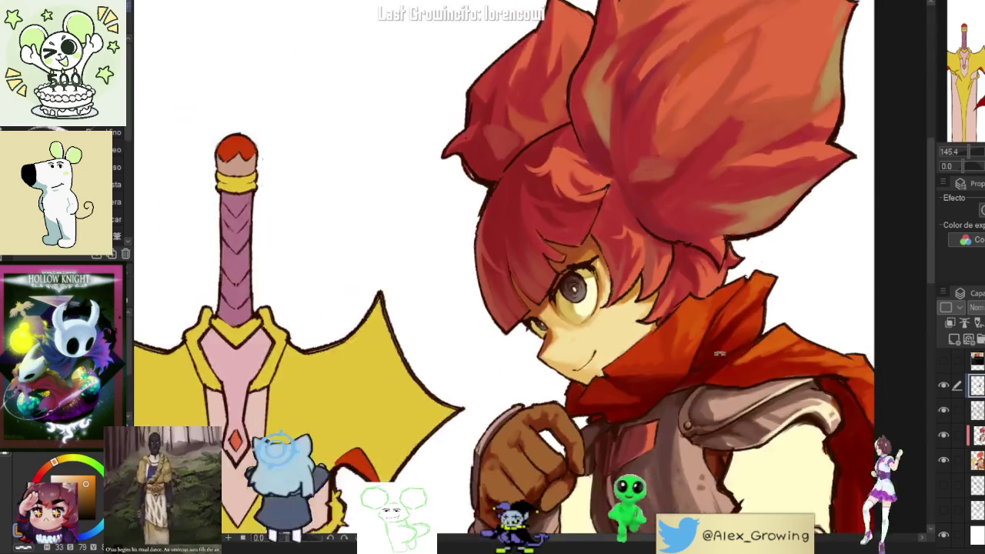
pyautogui.scroll(2, 635, 300)
pyautogui.moveTo(634, 301)
pyautogui.mouseDown()
pyautogui.moveTo(664, 292)
pyautogui.moveTo(736, 213)
pyautogui.mouseUp()
pyautogui.scroll(3, 642, 170)
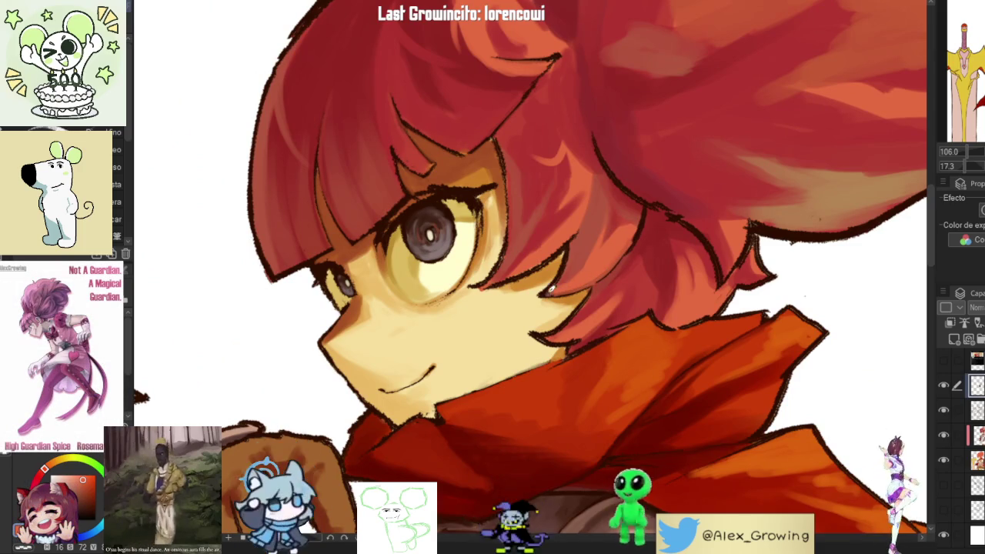
pyautogui.scroll(-5, 642, 219)
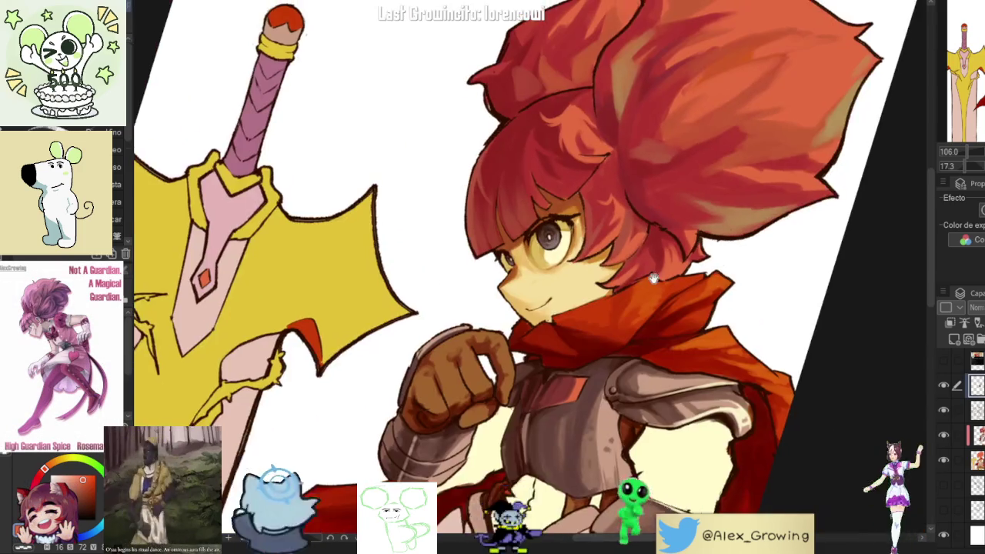
pyautogui.scroll(5, 641, 231)
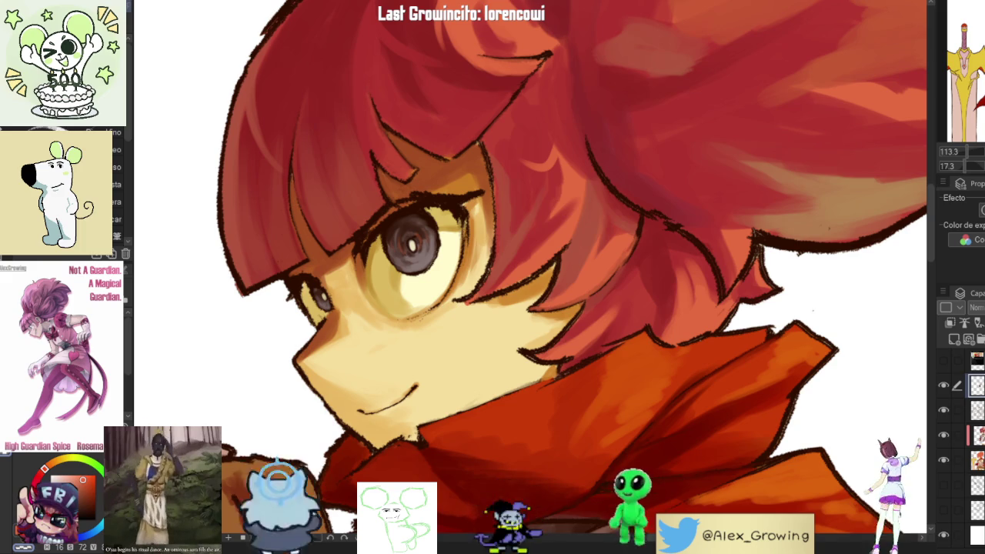
pyautogui.scroll(-3, 655, 275)
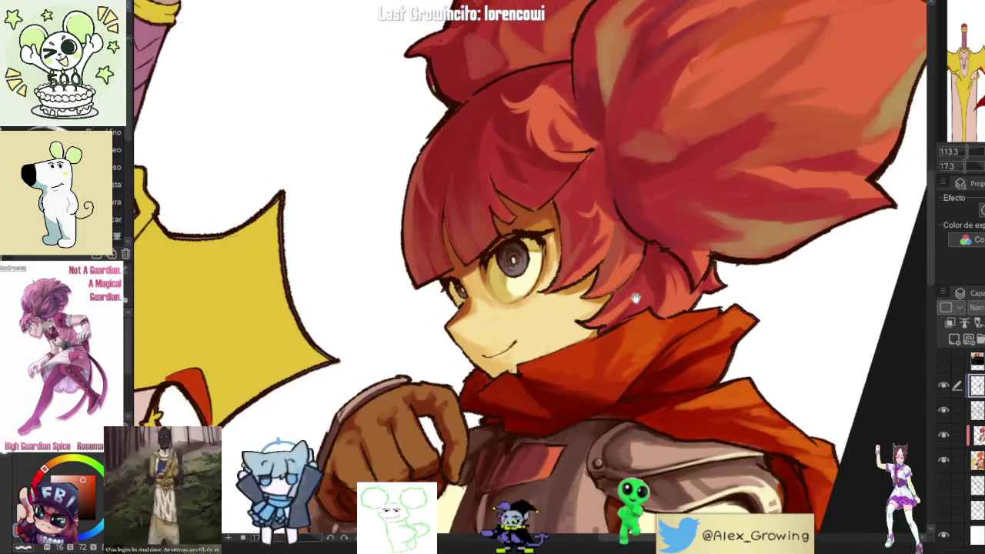
pyautogui.scroll(5, 621, 293)
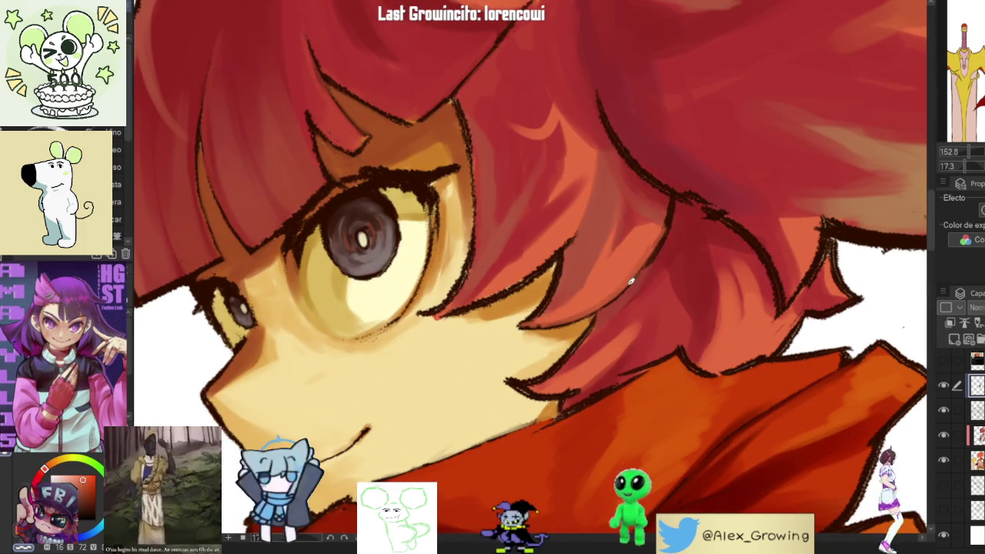
pyautogui.scroll(-5, 693, 243)
pyautogui.scroll(5, 713, 242)
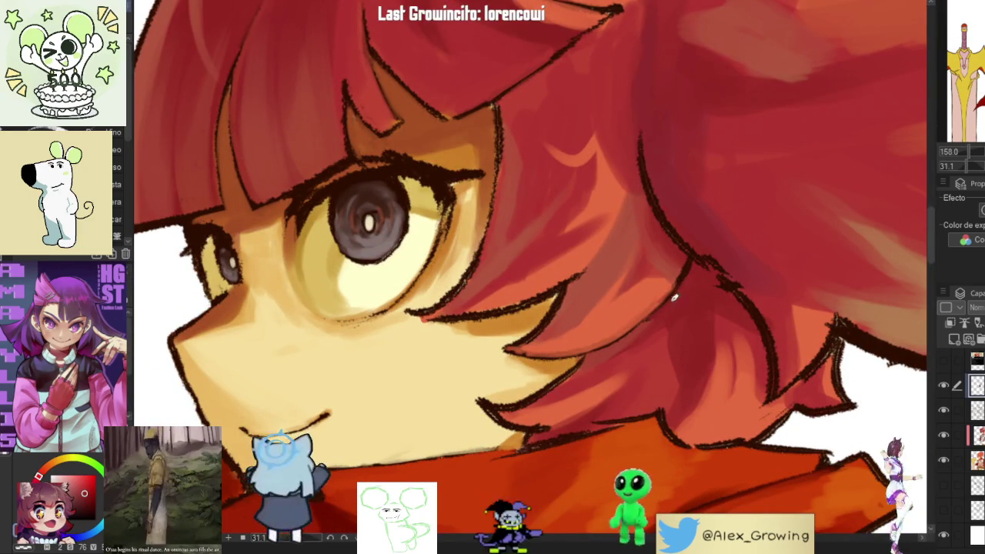
pyautogui.scroll(-2, 680, 288)
pyautogui.scroll(-2, 653, 315)
pyautogui.scroll(2, 638, 282)
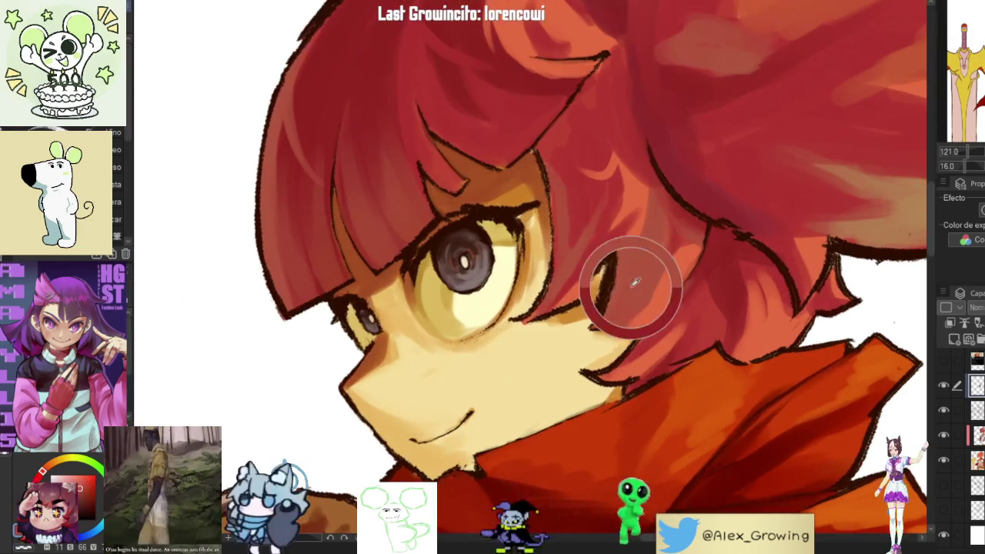
pyautogui.scroll(1, 638, 282)
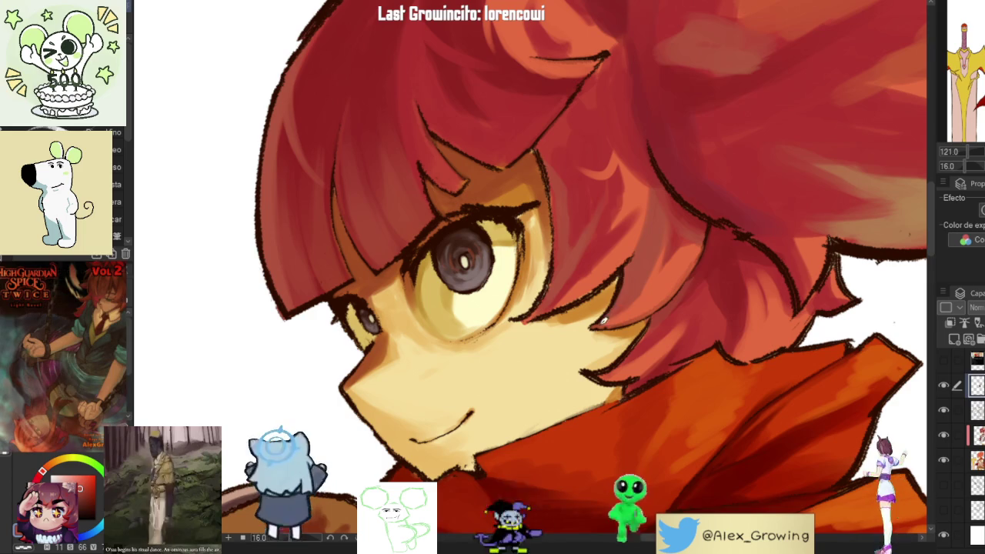
pyautogui.moveTo(631, 268); pyautogui.dragTo(469, 314)
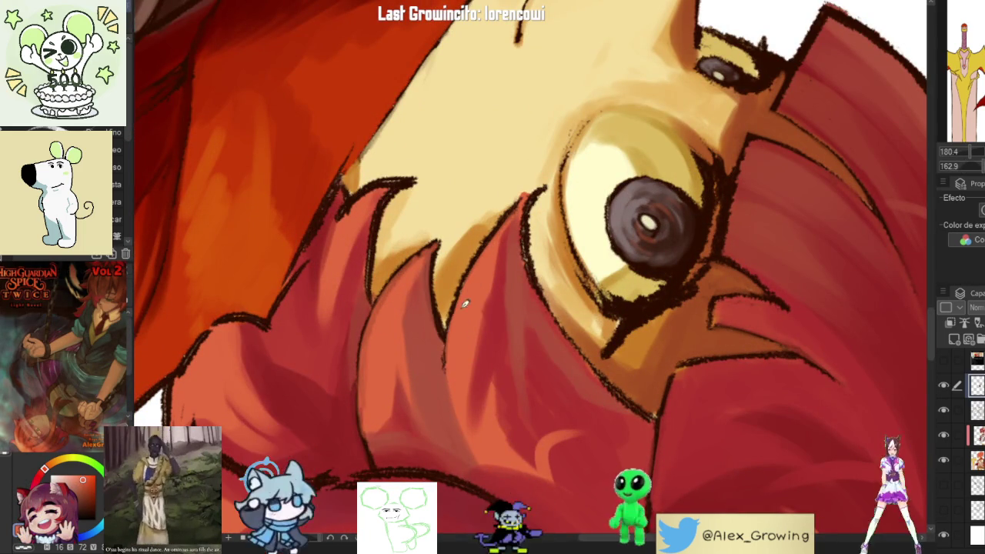
# - Close in on the eye and paint reddish strokes along the eye outline and upper eyelid
pyautogui.moveTo(457, 417)
pyautogui.mouseDown()
pyautogui.moveTo(690, 266)
pyautogui.moveTo(465, 408)
pyautogui.moveTo(500, 254)
pyautogui.mouseUp()
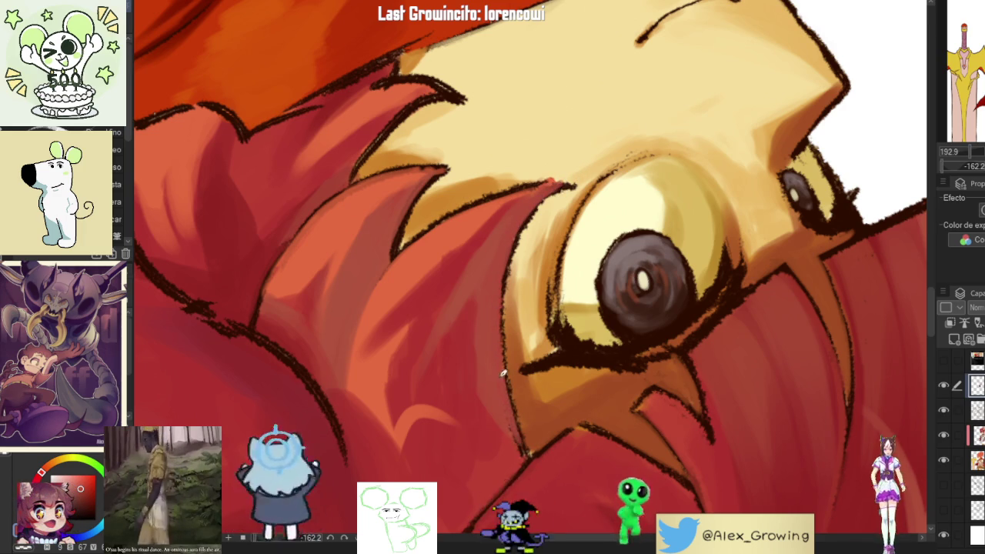
pyautogui.scroll(-5, 571, 451)
pyautogui.moveTo(571, 451); pyautogui.dragTo(508, 254)
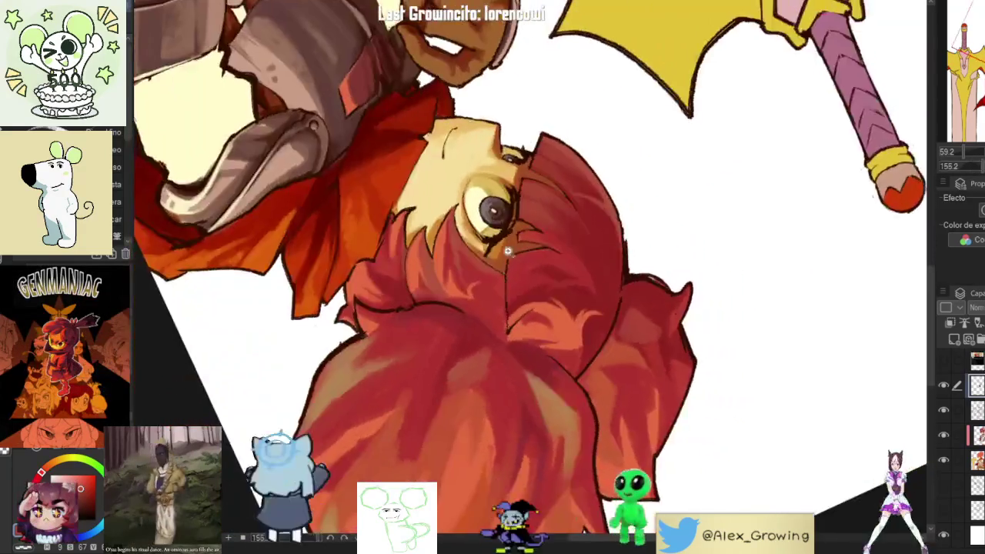
pyautogui.scroll(5, 509, 254)
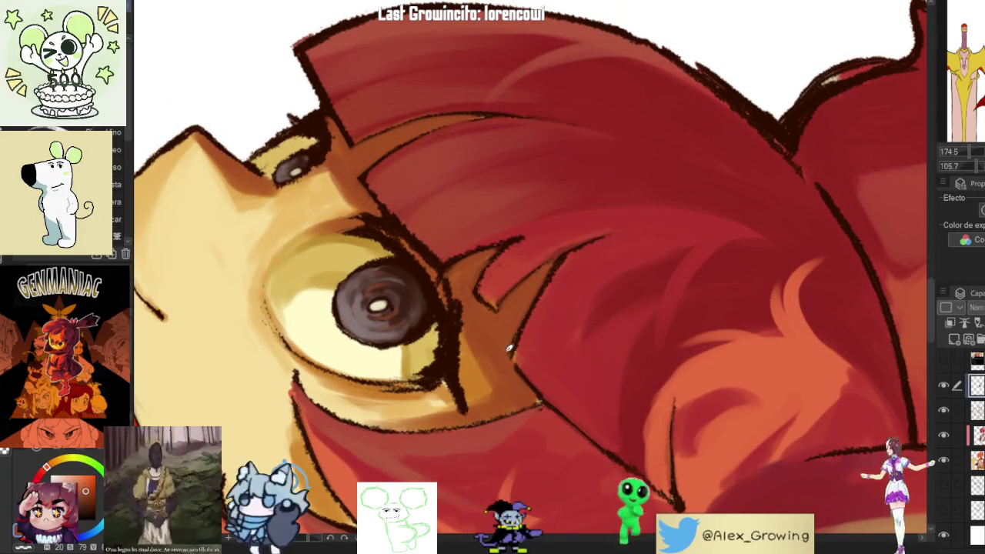
pyautogui.moveTo(521, 327); pyautogui.dragTo(615, 311)
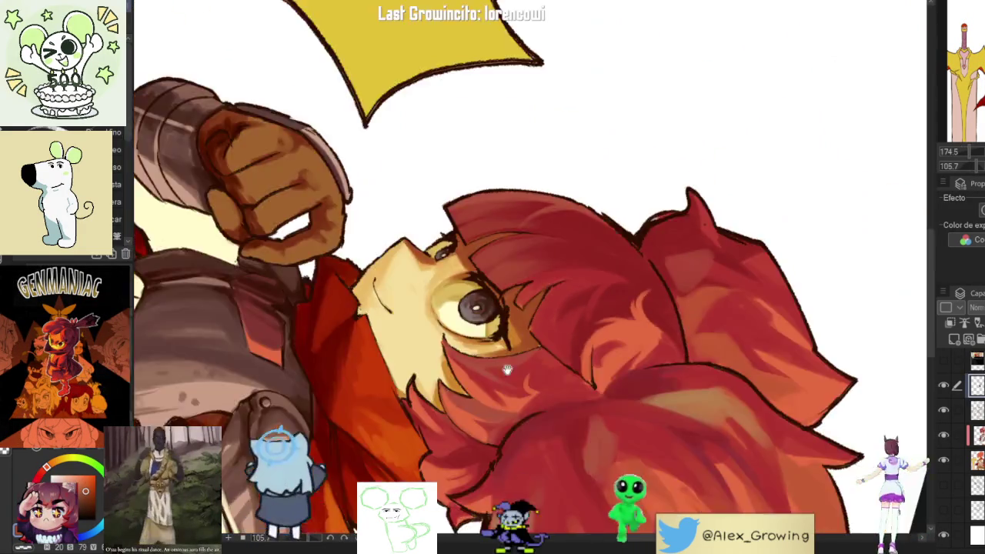
pyautogui.scroll(6, 615, 311)
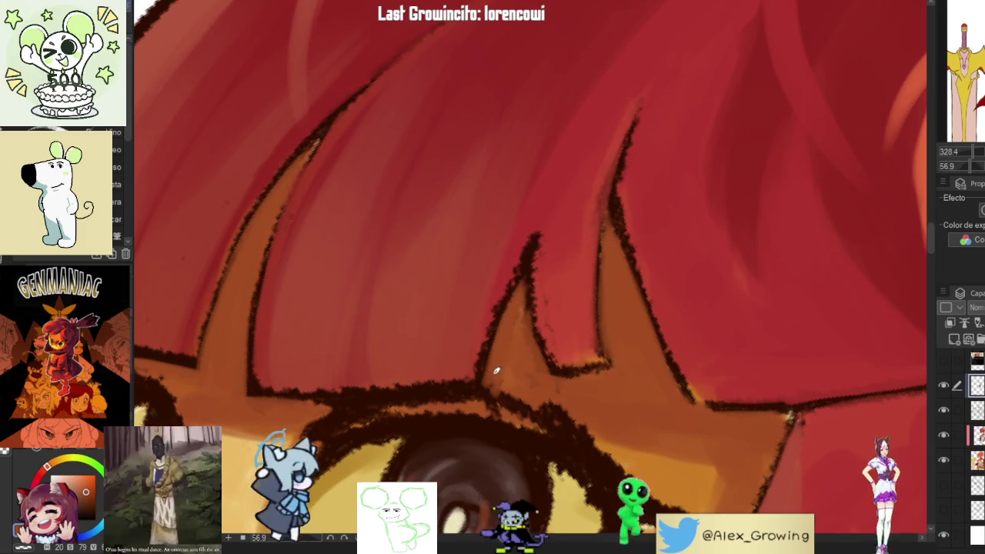
pyautogui.scroll(-5, 495, 371)
pyautogui.moveTo(495, 371); pyautogui.dragTo(589, 297)
pyautogui.scroll(5, 589, 297)
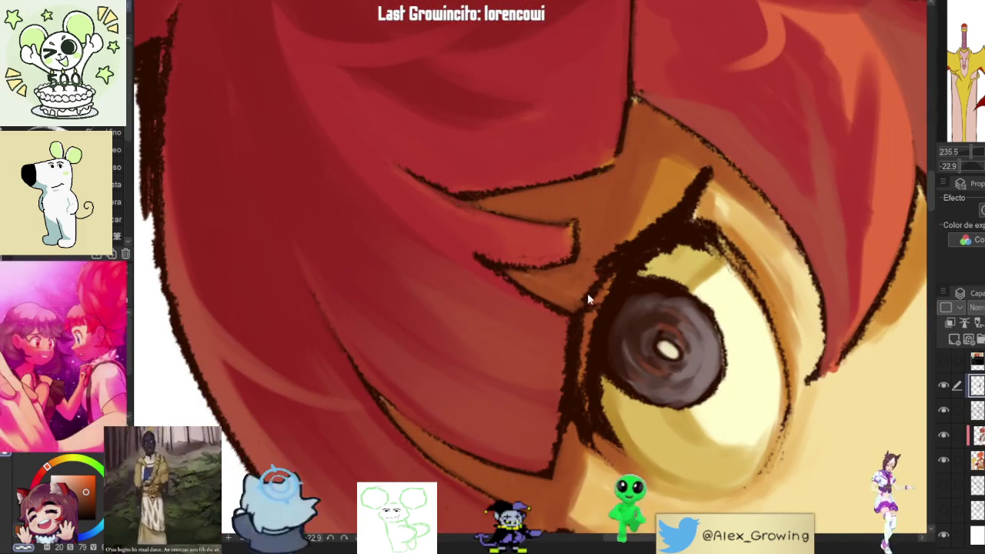
pyautogui.scroll(-5, 585, 304)
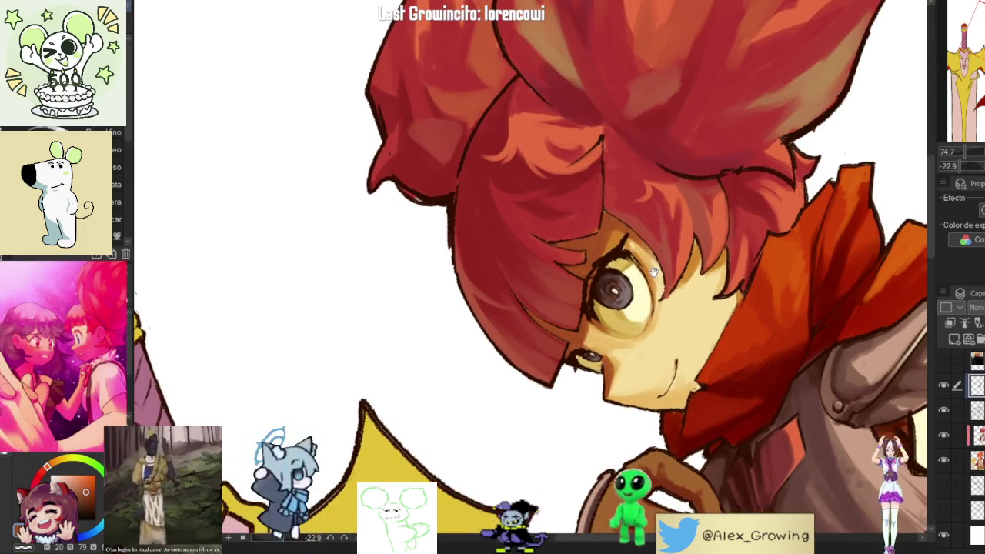
pyautogui.scroll(1, 574, 179)
pyautogui.scroll(4, 583, 213)
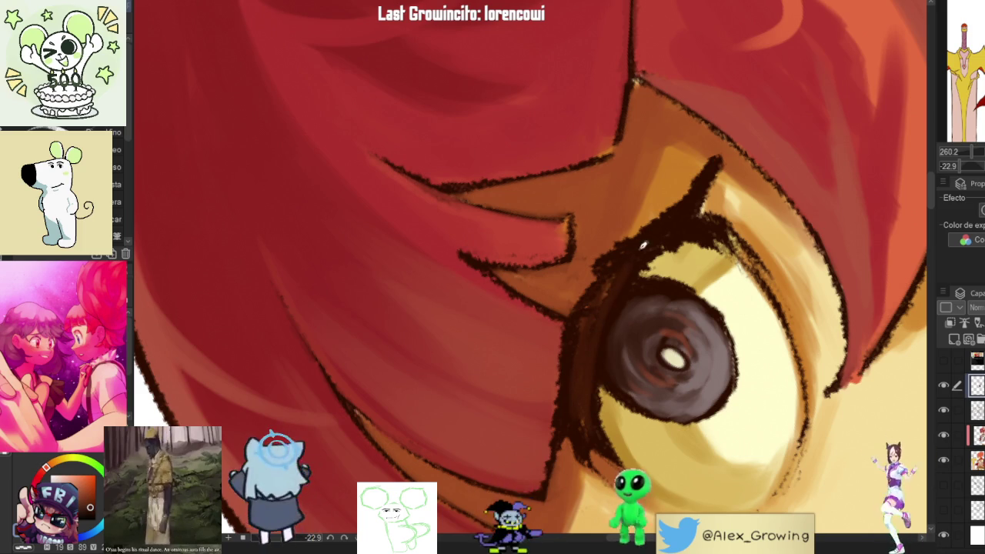
pyautogui.moveTo(610, 286)
pyautogui.mouseDown()
pyautogui.moveTo(589, 323)
pyautogui.moveTo(597, 354)
pyautogui.mouseUp()
pyautogui.moveTo(615, 296); pyautogui.dragTo(647, 258)
pyautogui.moveTo(700, 194); pyautogui.dragTo(672, 215)
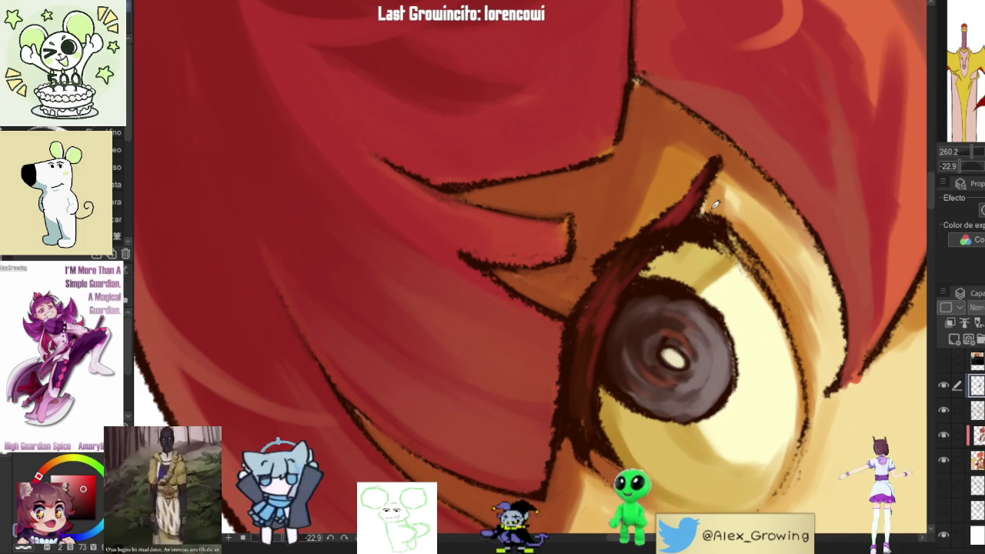
# - Brighten the eye white's left and upper-left edges, then pick a lighter skin tone
pyautogui.scroll(-5, 724, 244)
pyautogui.scroll(3, 691, 315)
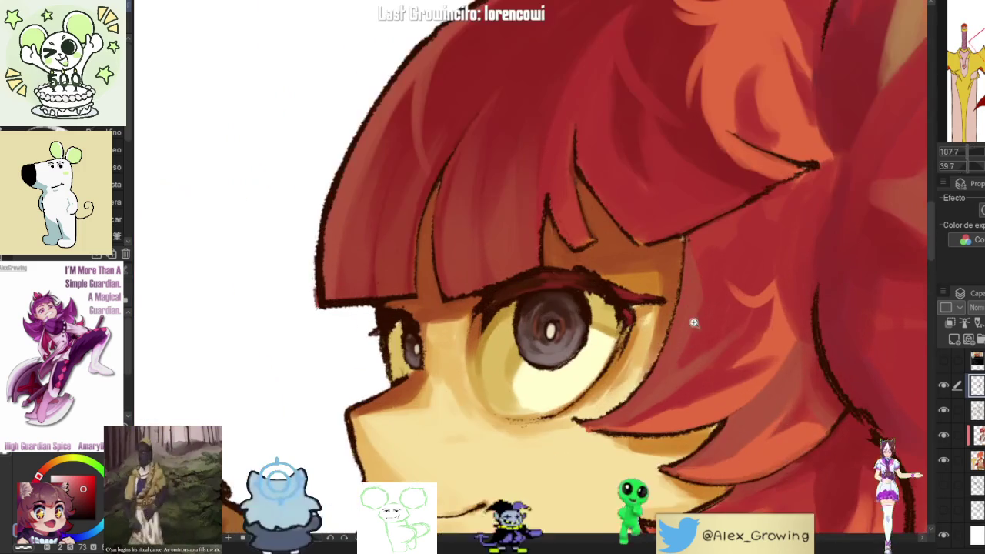
pyautogui.scroll(3, 598, 277)
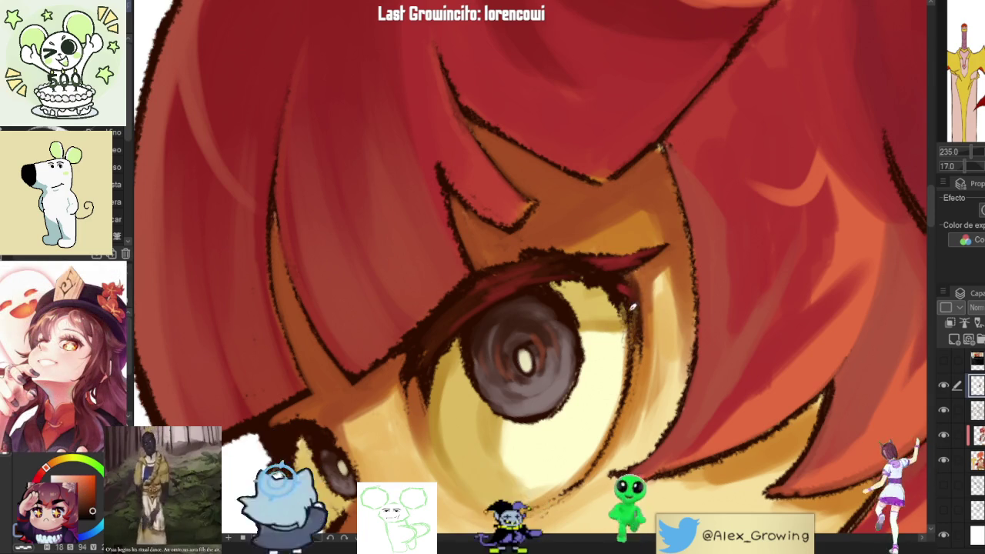
pyautogui.moveTo(594, 437); pyautogui.dragTo(585, 280)
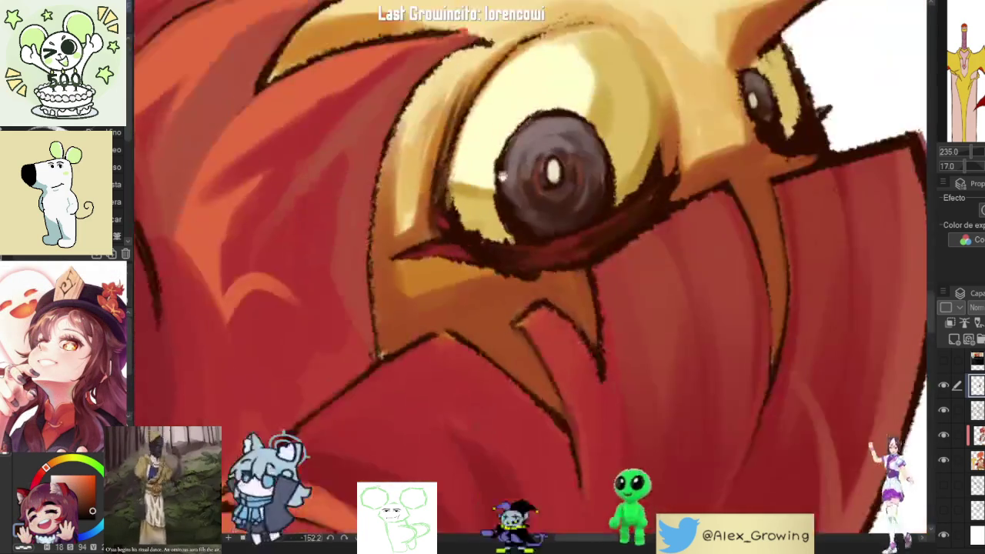
pyautogui.moveTo(451, 286); pyautogui.dragTo(437, 368)
pyautogui.moveTo(477, 224); pyautogui.dragTo(477, 256)
pyautogui.moveTo(477, 219); pyautogui.dragTo(454, 297)
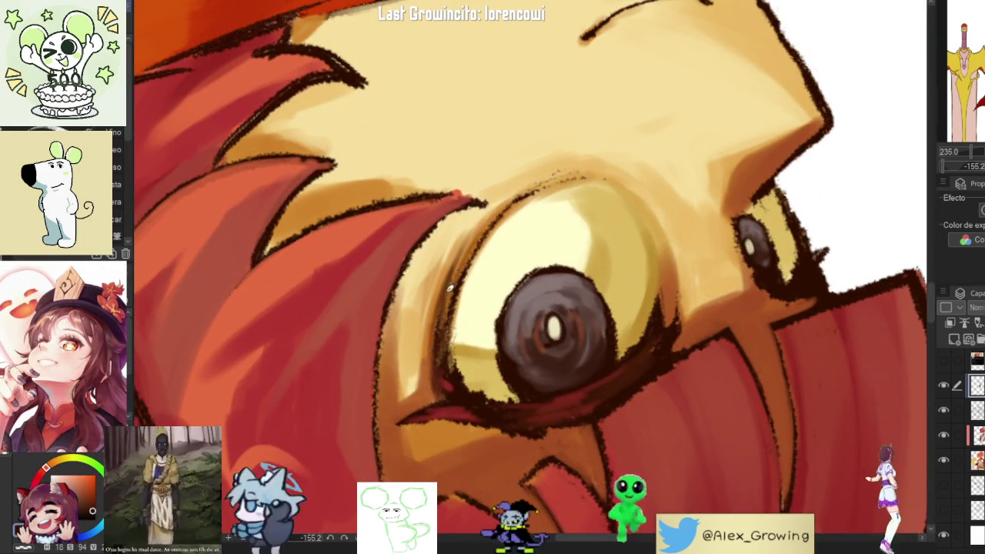
pyautogui.moveTo(518, 186)
pyautogui.mouseDown()
pyautogui.moveTo(701, 308)
pyautogui.moveTo(642, 250)
pyautogui.moveTo(573, 341)
pyautogui.mouseUp()
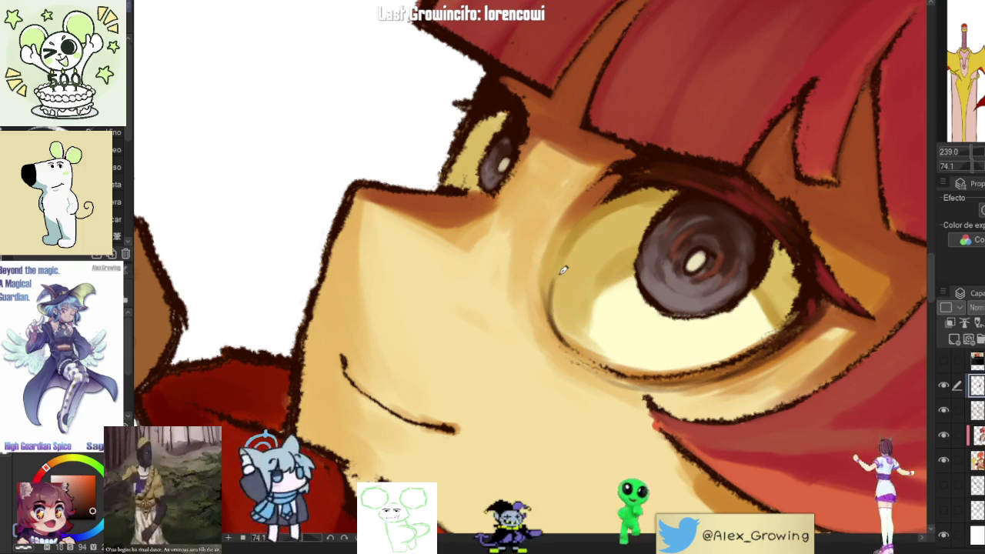
pyautogui.moveTo(625, 343)
pyautogui.mouseDown()
pyautogui.moveTo(550, 262)
pyautogui.moveTo(542, 332)
pyautogui.moveTo(638, 316)
pyautogui.moveTo(494, 397)
pyautogui.moveTo(628, 291)
pyautogui.mouseUp()
pyautogui.keyDown('alt'); pyautogui.click(550, 263); pyautogui.keyUp('alt')
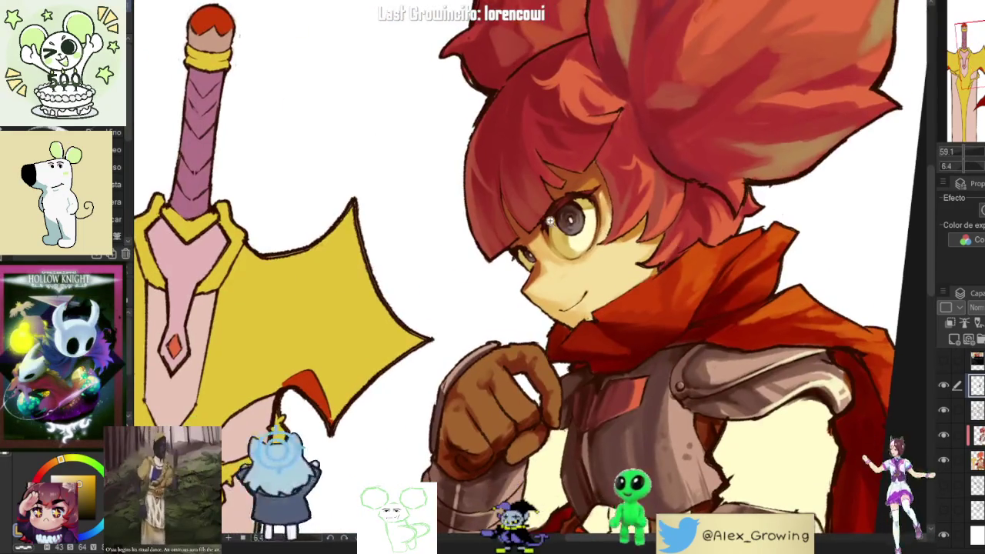
# - Rotate and zoom around the face, chin and smile to review them upright
pyautogui.scroll(3, 627, 291)
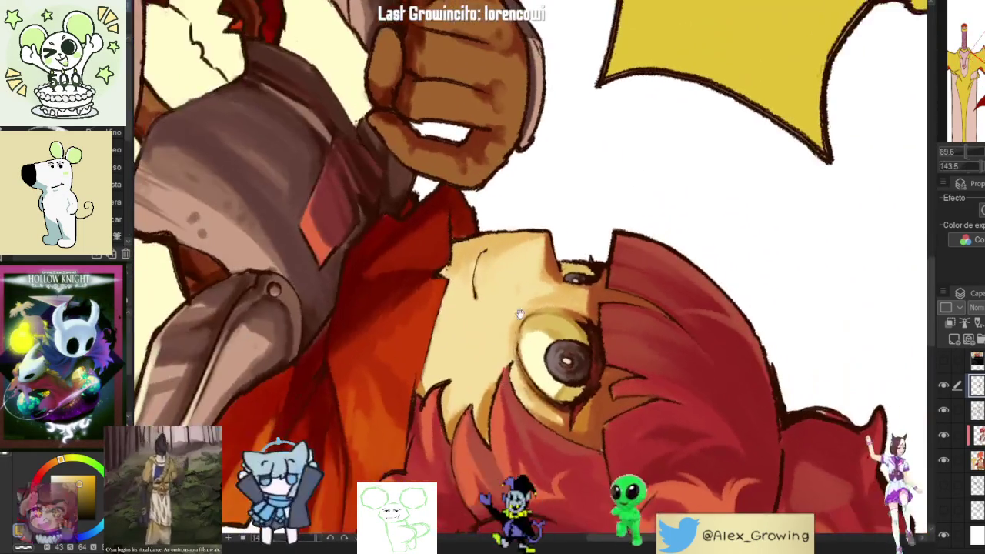
pyautogui.moveTo(627, 291); pyautogui.dragTo(486, 323)
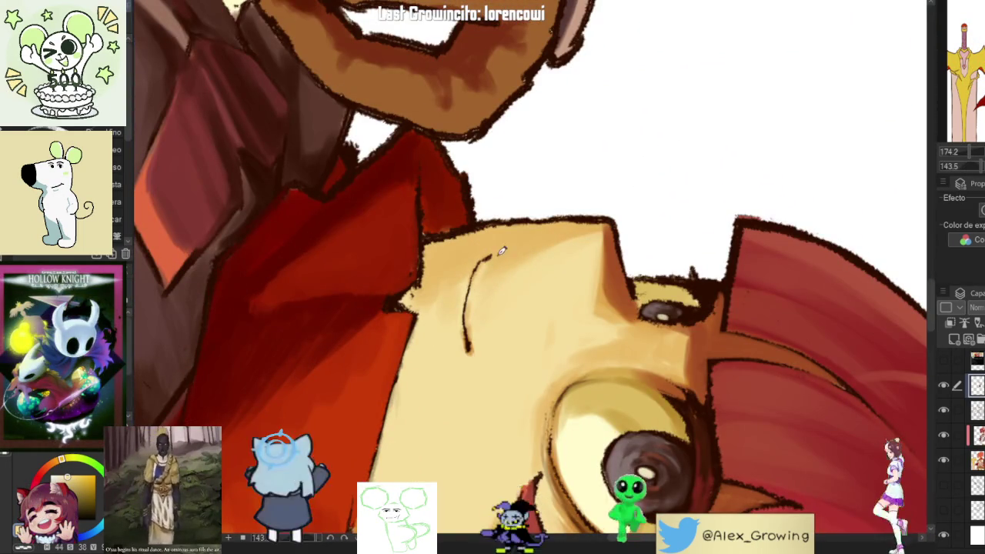
pyautogui.moveTo(484, 268)
pyautogui.mouseDown()
pyautogui.moveTo(629, 268)
pyautogui.moveTo(521, 203)
pyautogui.mouseUp()
pyautogui.scroll(2, 630, 268)
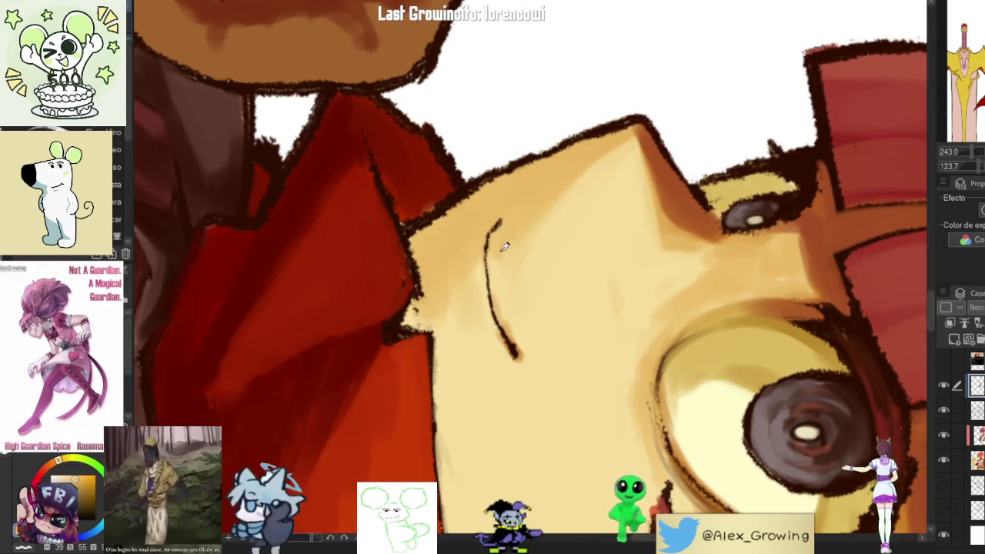
pyautogui.moveTo(509, 314); pyautogui.dragTo(628, 315)
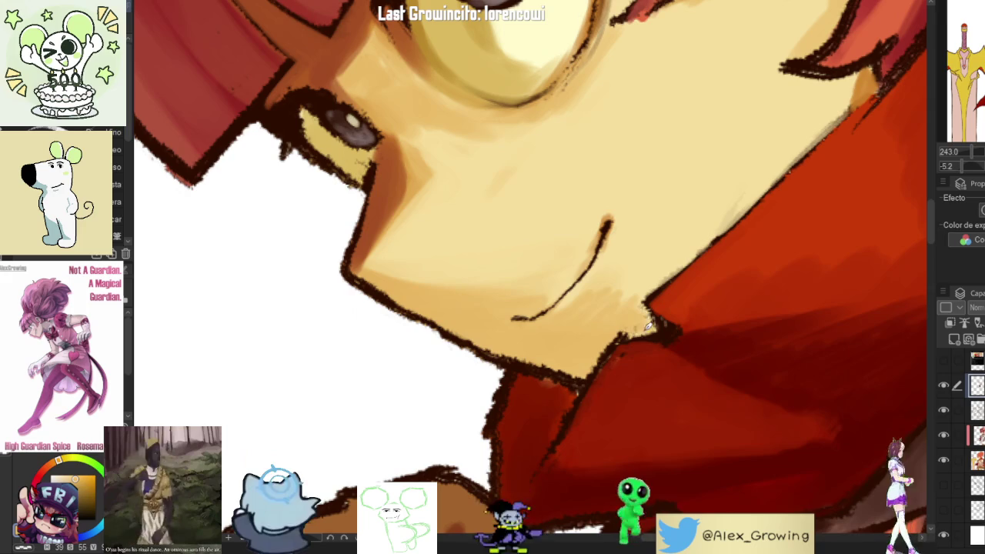
pyautogui.scroll(-5, 666, 327)
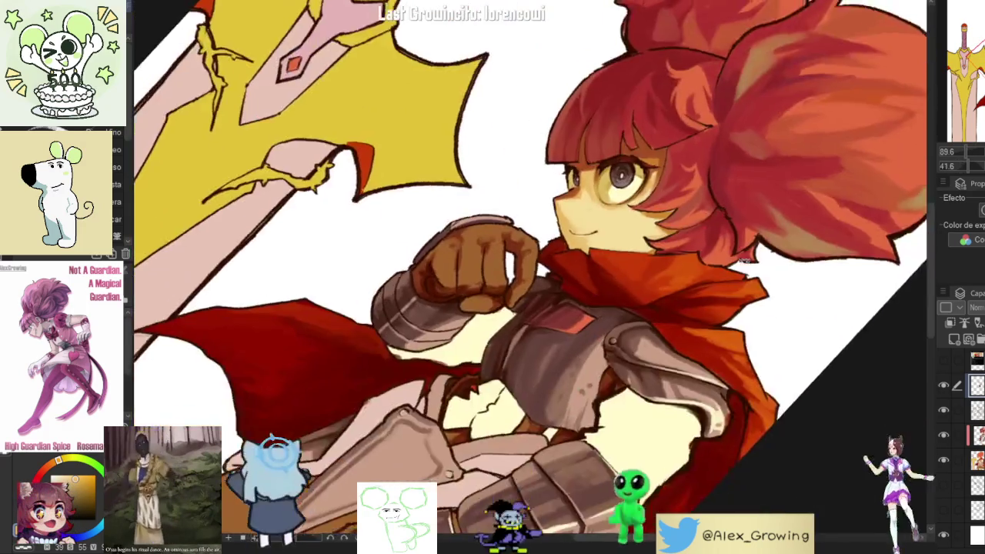
pyautogui.moveTo(745, 260); pyautogui.dragTo(648, 235)
pyautogui.scroll(5, 649, 235)
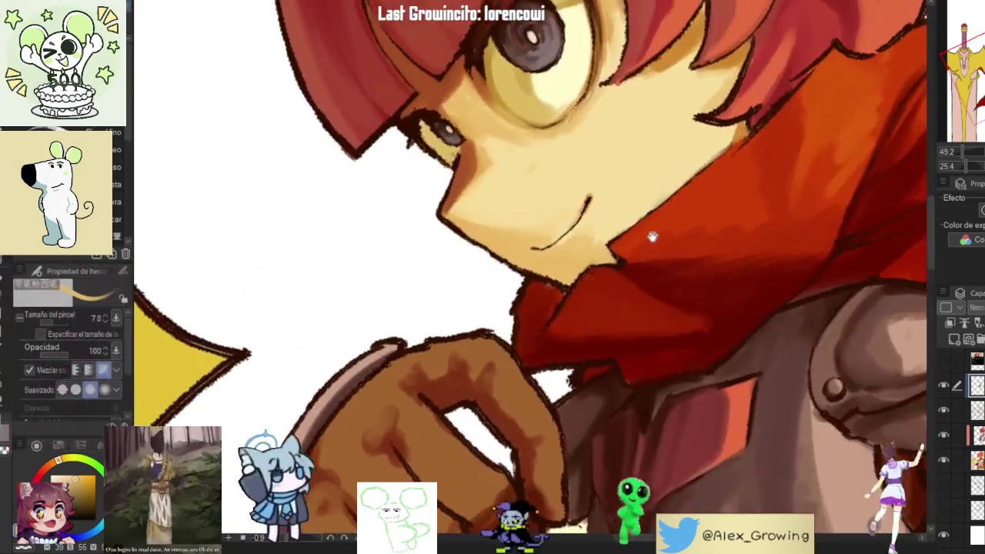
pyautogui.scroll(-5, 649, 235)
pyautogui.scroll(2, 670, 231)
pyautogui.scroll(2, 684, 229)
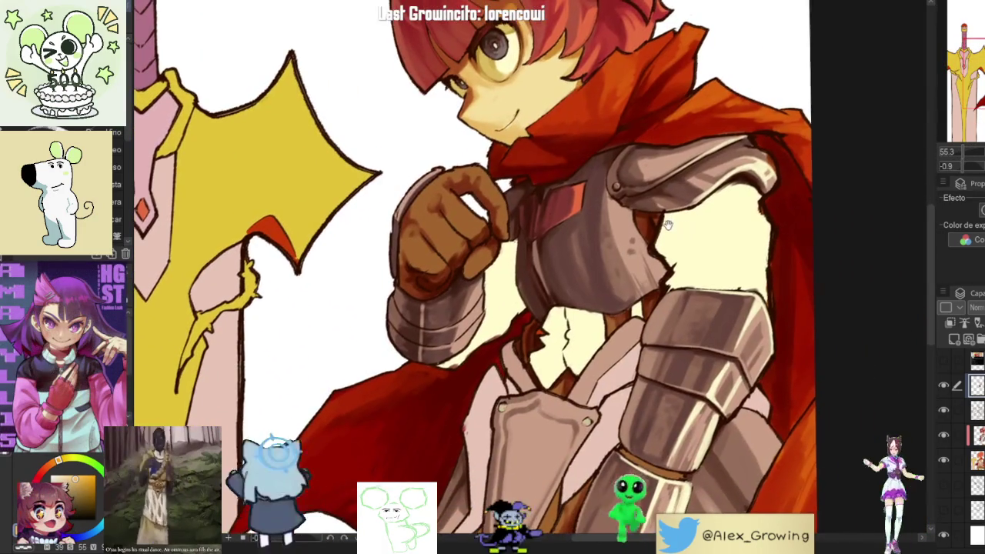
pyautogui.scroll(-2, 668, 223)
pyautogui.scroll(-2, 662, 254)
pyautogui.scroll(5, 649, 358)
pyautogui.scroll(2, 633, 369)
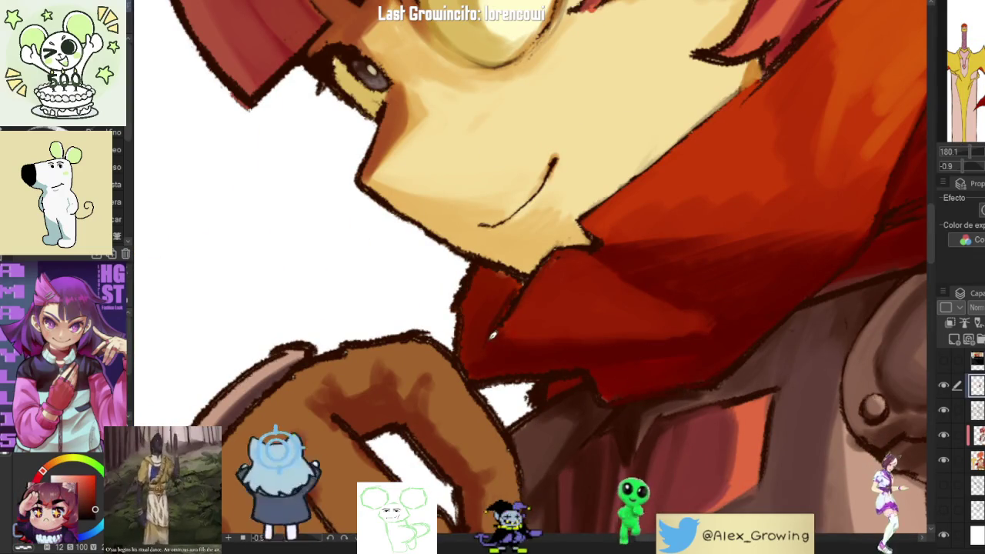
pyautogui.moveTo(511, 267); pyautogui.dragTo(494, 302)
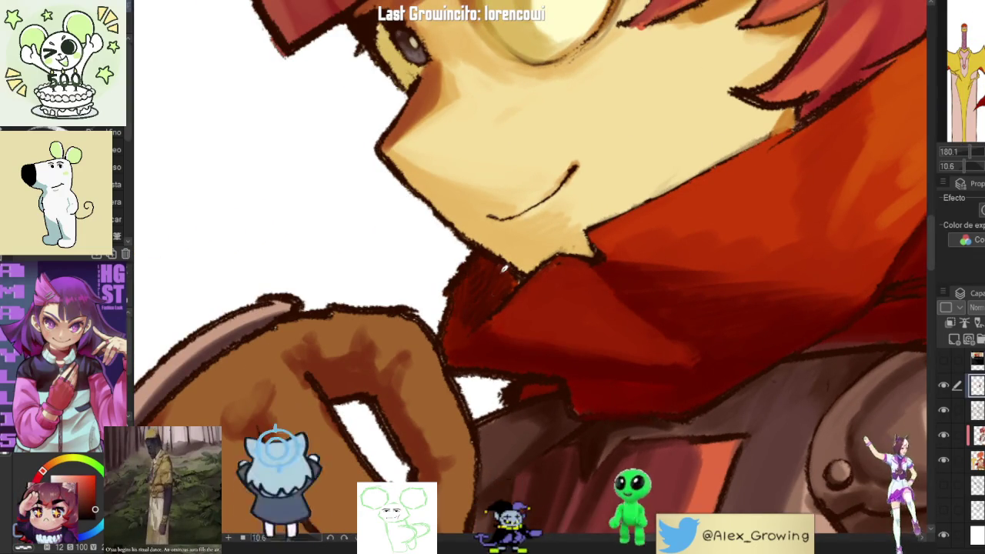
pyautogui.scroll(3, 546, 278)
pyautogui.moveTo(501, 331); pyautogui.dragTo(475, 269)
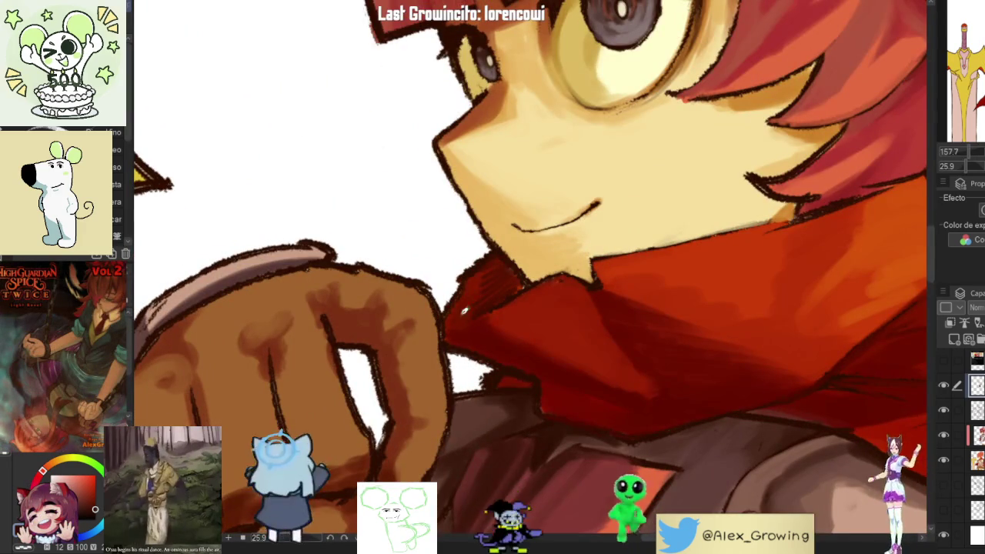
# - Review the face, scarf and whole head, then close in on the eye and cheek
pyautogui.scroll(5, 512, 273)
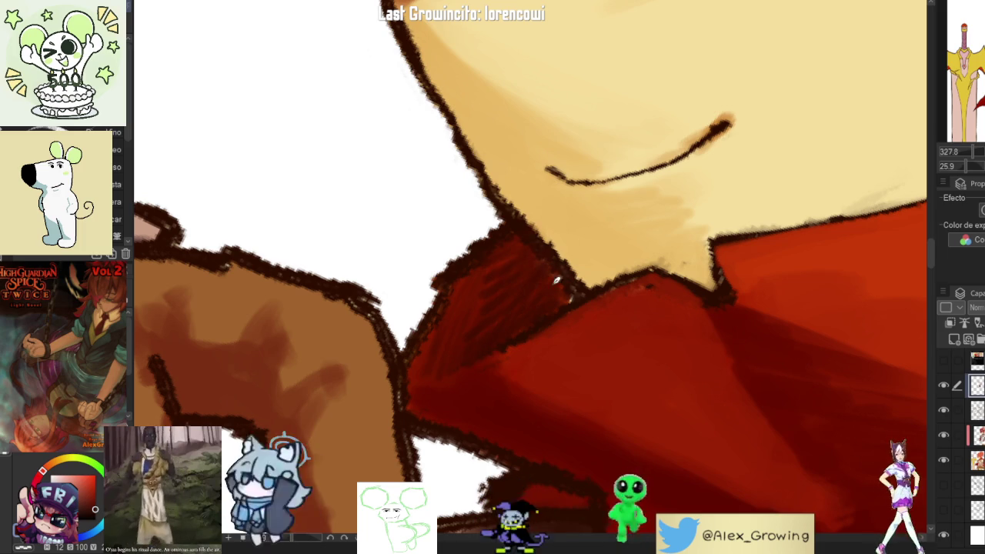
pyautogui.scroll(-5, 577, 289)
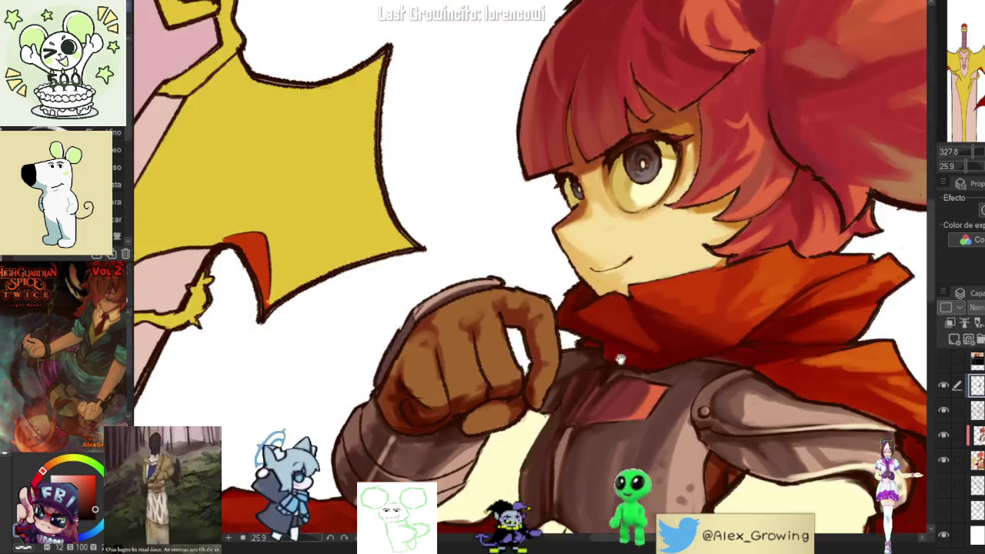
pyautogui.scroll(3, 715, 286)
pyautogui.scroll(-4, 715, 286)
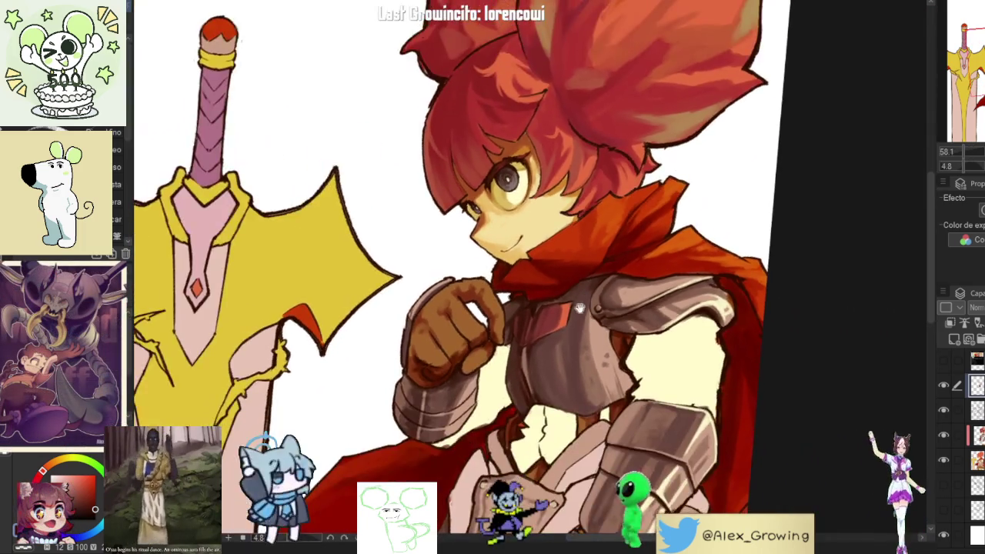
pyautogui.moveTo(580, 308); pyautogui.dragTo(508, 303)
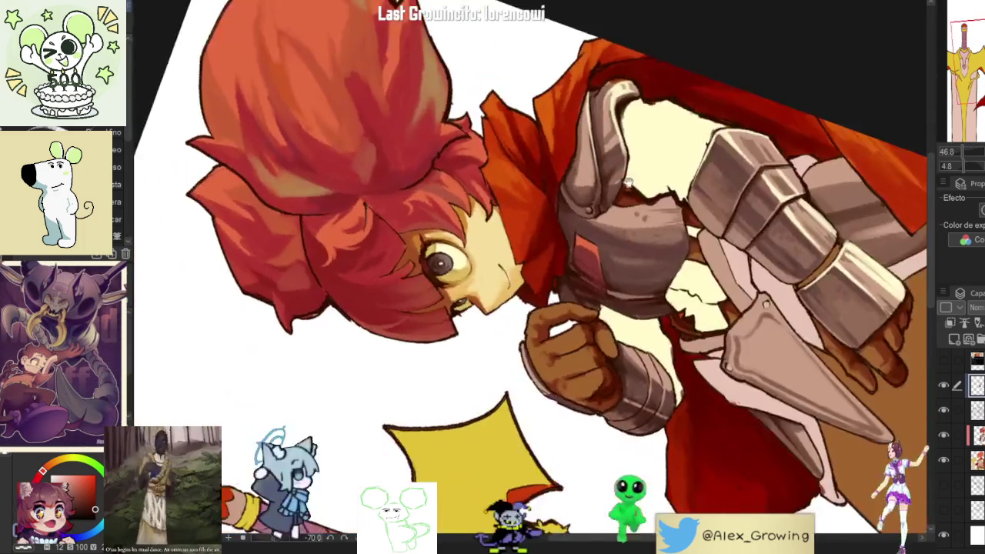
pyautogui.scroll(6, 508, 302)
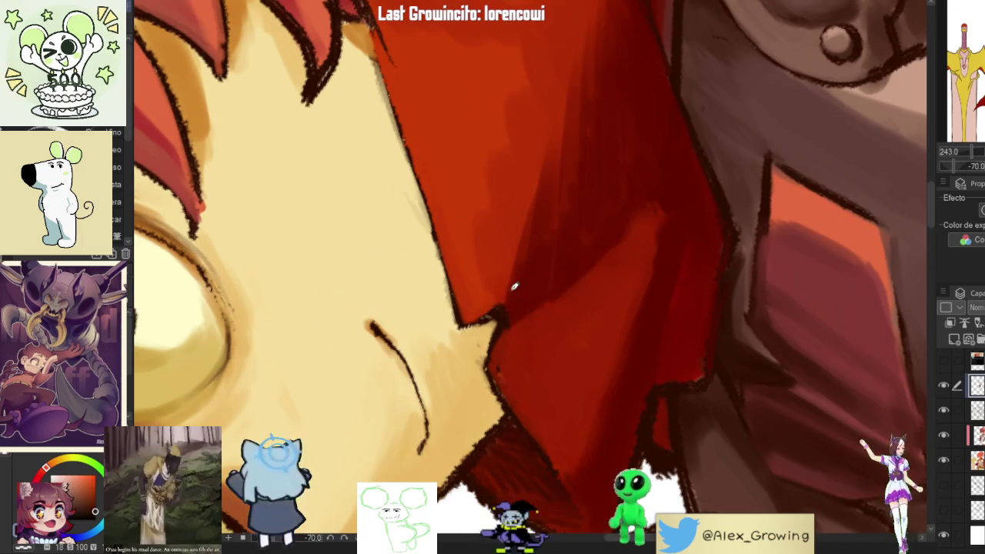
pyautogui.moveTo(514, 290); pyautogui.dragTo(552, 286)
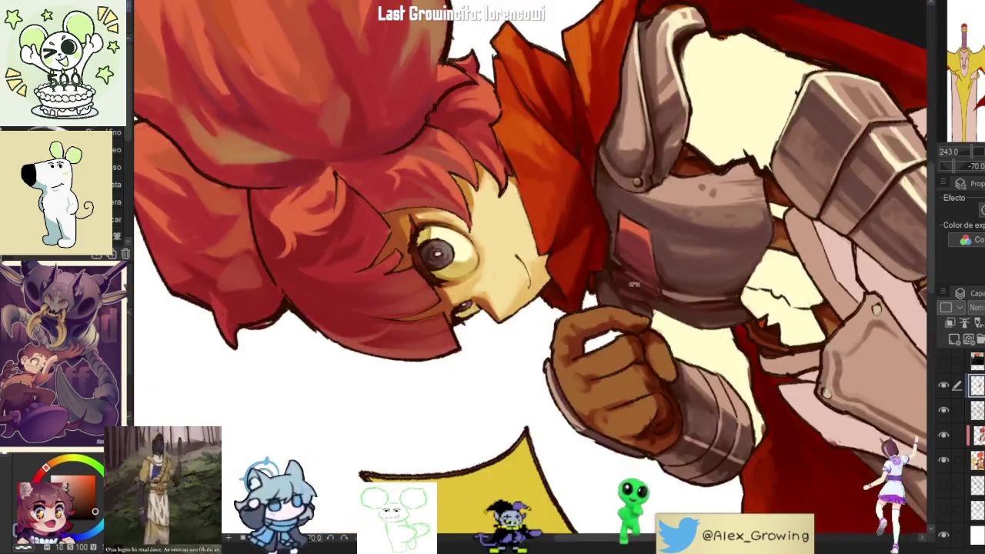
pyautogui.scroll(3, 552, 286)
pyautogui.scroll(-3, 552, 287)
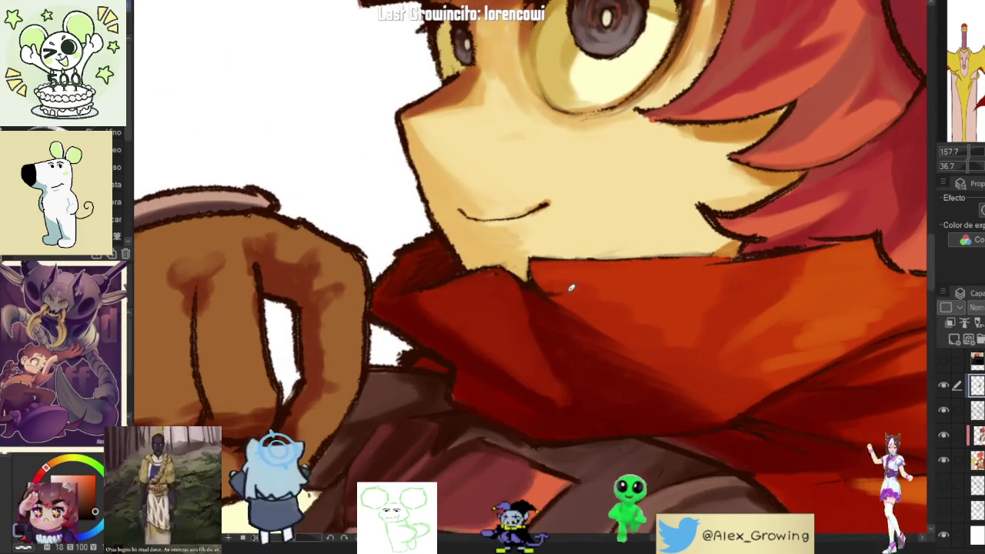
pyautogui.moveTo(552, 287); pyautogui.dragTo(666, 248)
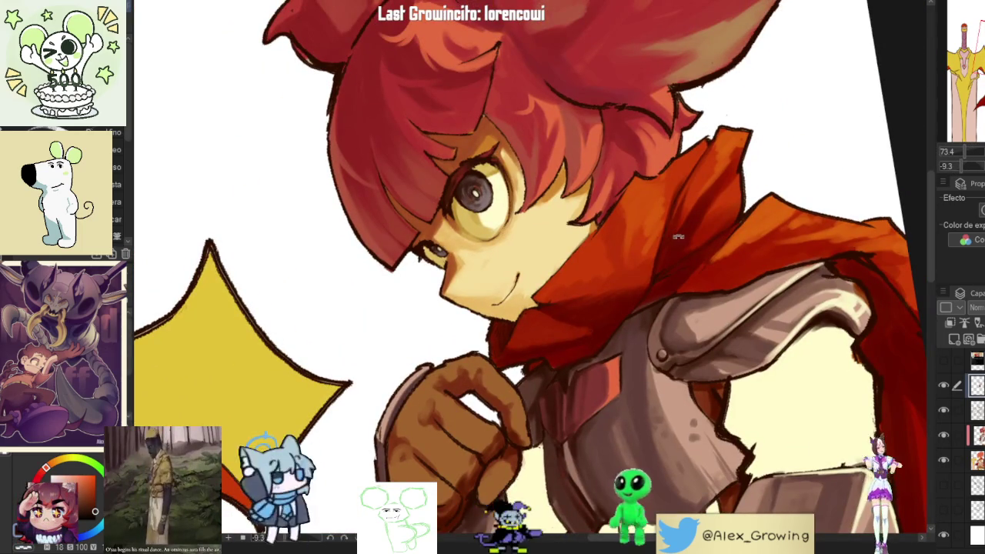
pyautogui.scroll(-2, 696, 232)
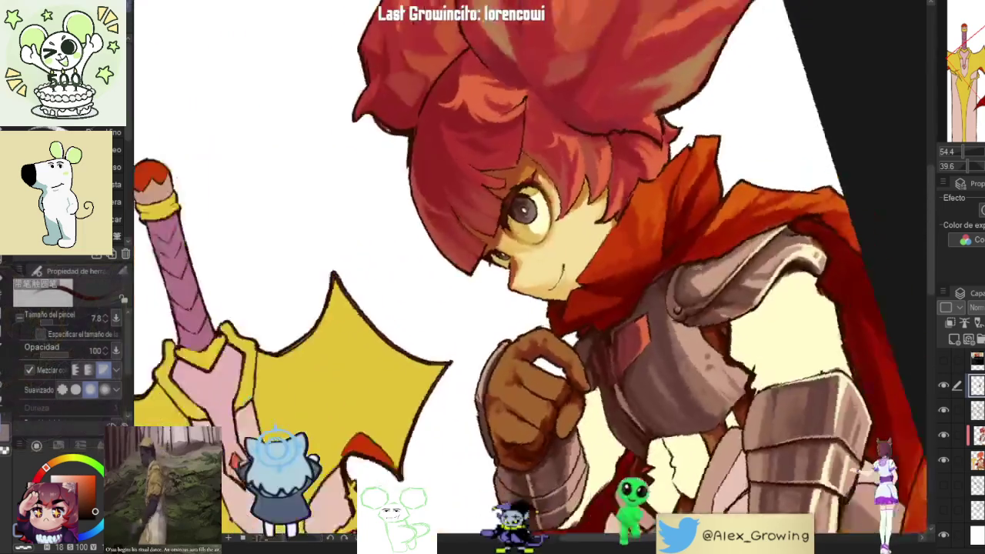
pyautogui.moveTo(696, 233); pyautogui.dragTo(662, 353)
pyautogui.scroll(4, 662, 308)
pyautogui.moveTo(649, 236); pyautogui.dragTo(594, 286)
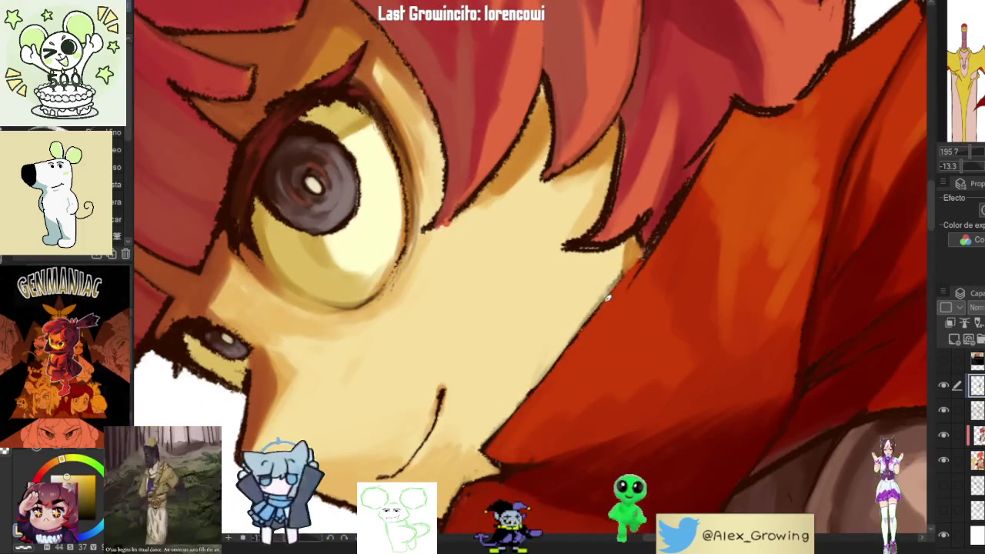
# - Eyedrop the jaw skin, the line art, then the scarf's red as current colour
pyautogui.moveTo(514, 459); pyautogui.dragTo(501, 458)
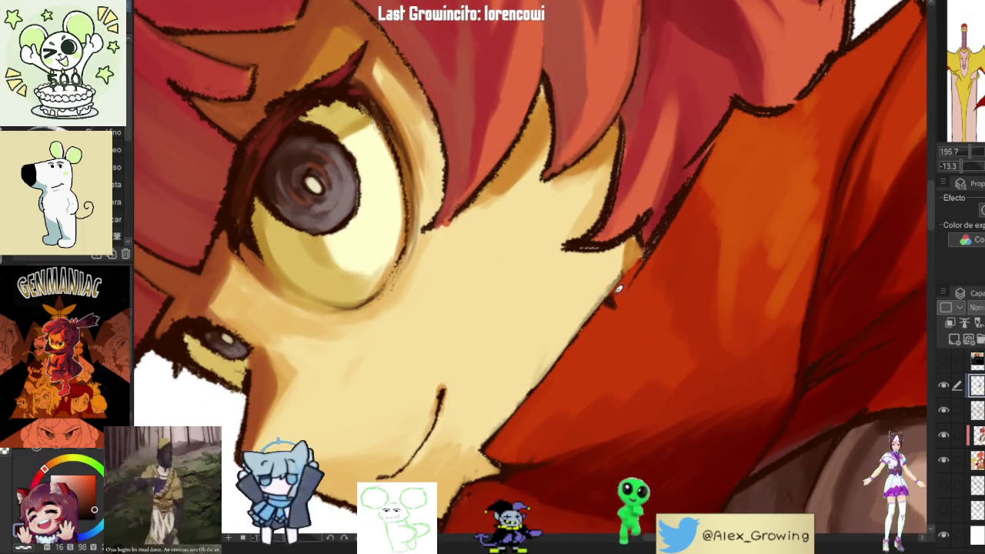
pyautogui.click(609, 284)
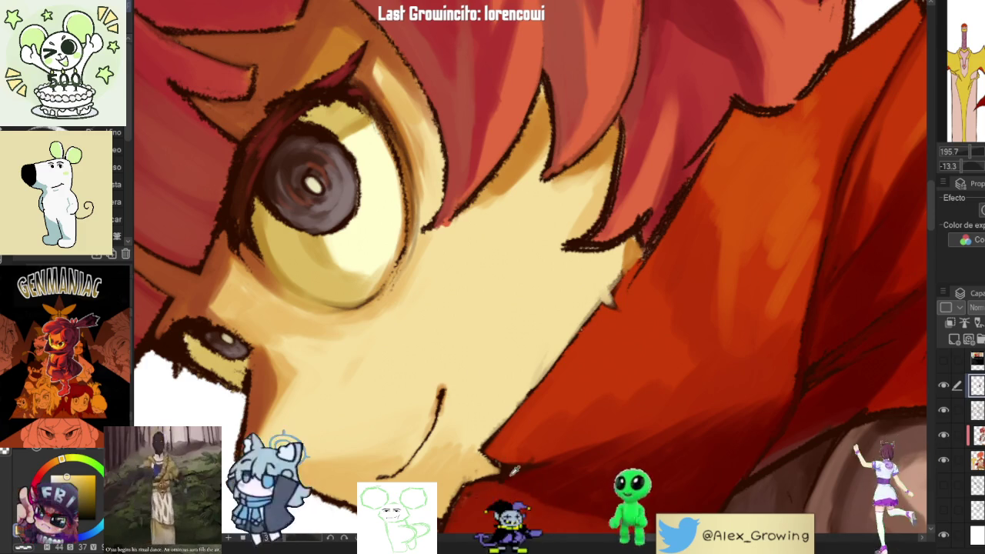
pyautogui.click(610, 303)
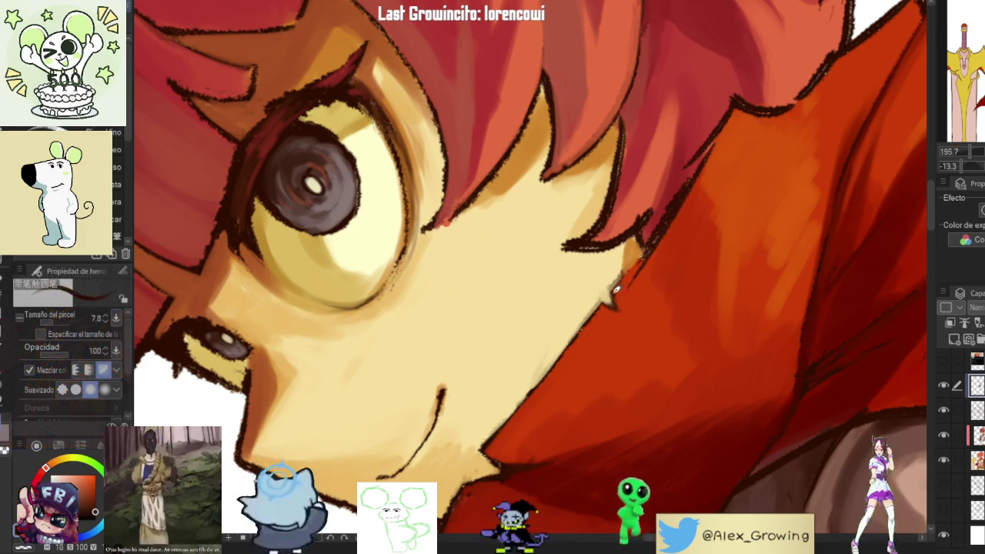
pyautogui.scroll(-3, 612, 323)
pyautogui.scroll(-2, 614, 385)
pyautogui.scroll(-2, 613, 427)
pyautogui.scroll(-2, 615, 400)
pyautogui.scroll(-2, 619, 362)
pyautogui.scroll(-1, 625, 321)
pyautogui.scroll(3, 625, 320)
pyautogui.moveTo(625, 320); pyautogui.dragTo(660, 276)
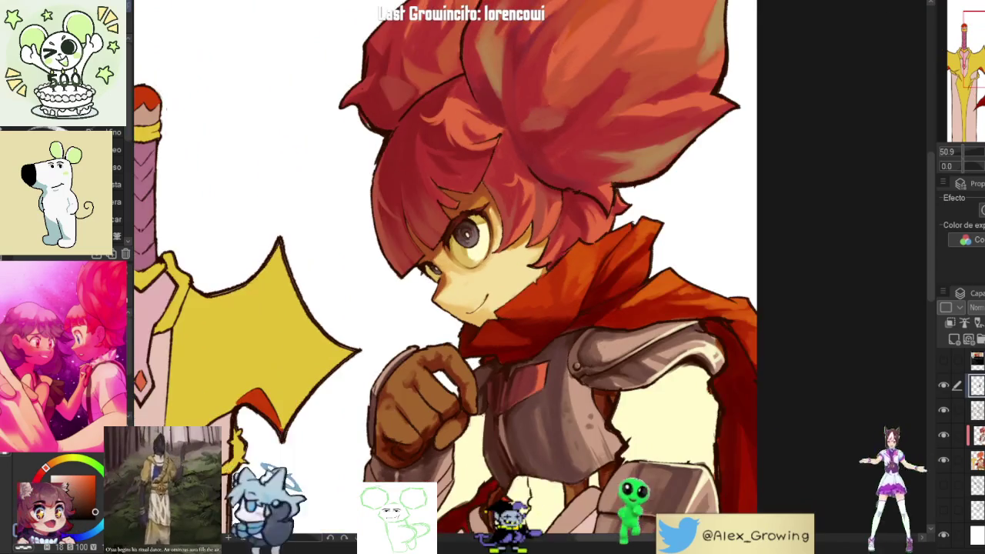
pyautogui.hotkey('ctrl', '0')
pyautogui.press('h')
pyautogui.press('h')
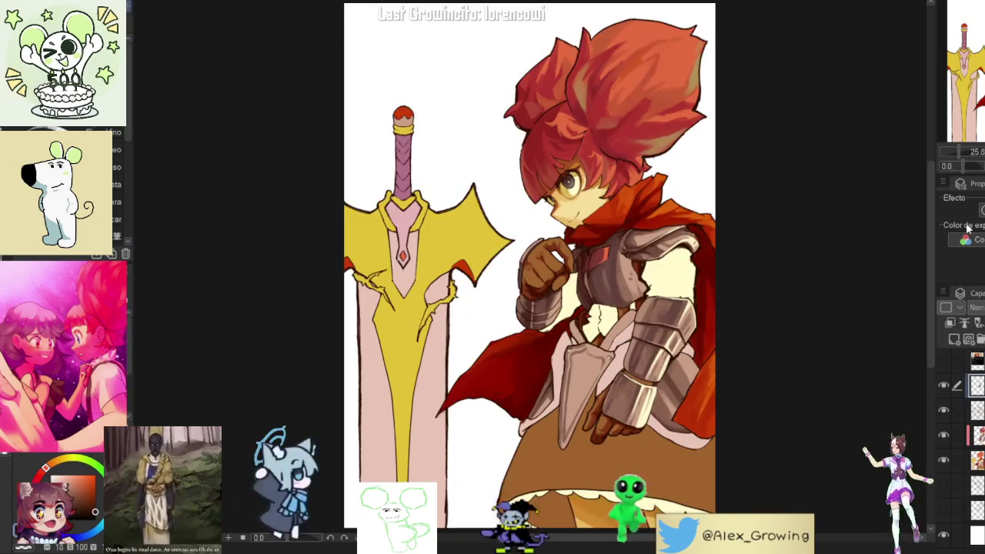
pyautogui.scroll(2, 585, 236)
pyautogui.scroll(2, 585, 236)
pyautogui.moveTo(585, 236); pyautogui.dragTo(587, 261)
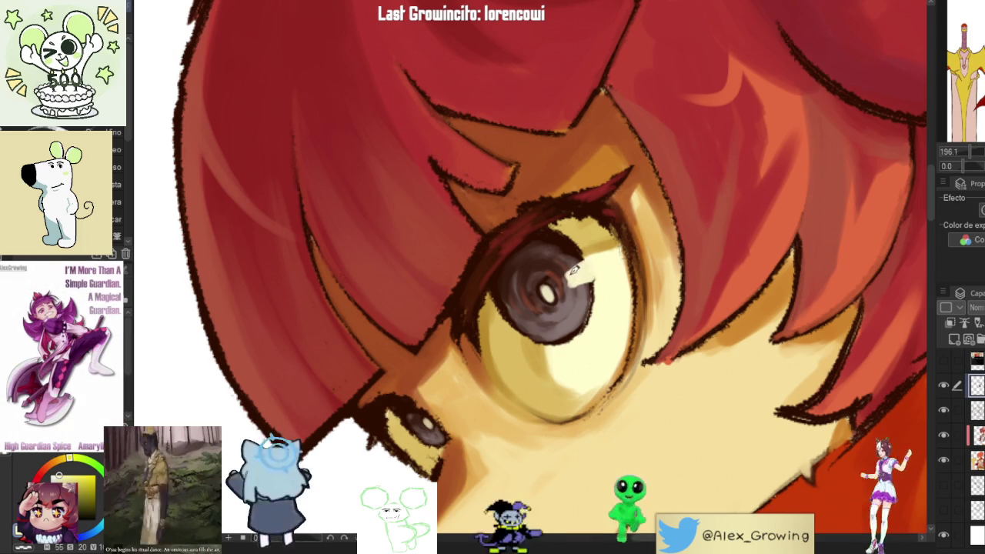
pyautogui.moveTo(614, 264); pyautogui.dragTo(618, 258)
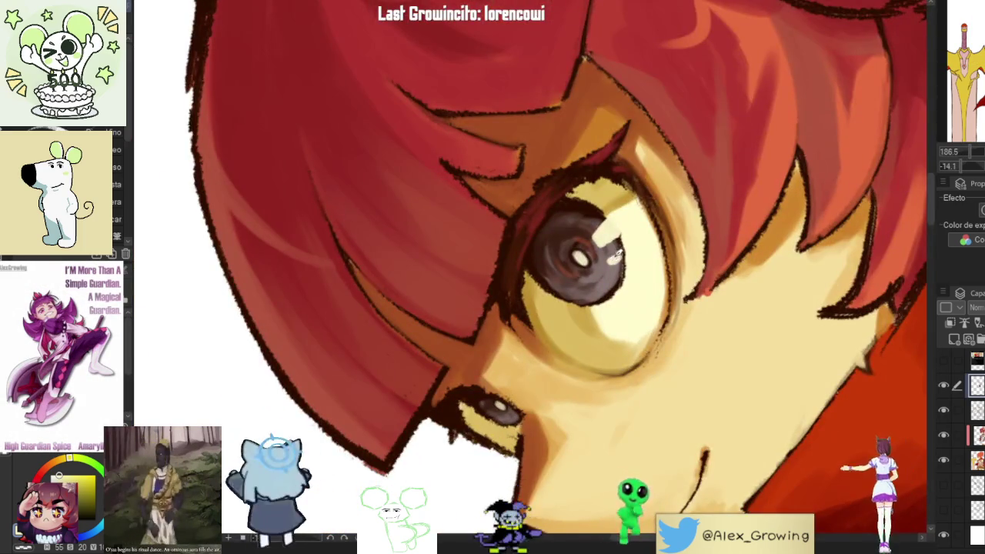
pyautogui.scroll(-5, 618, 254)
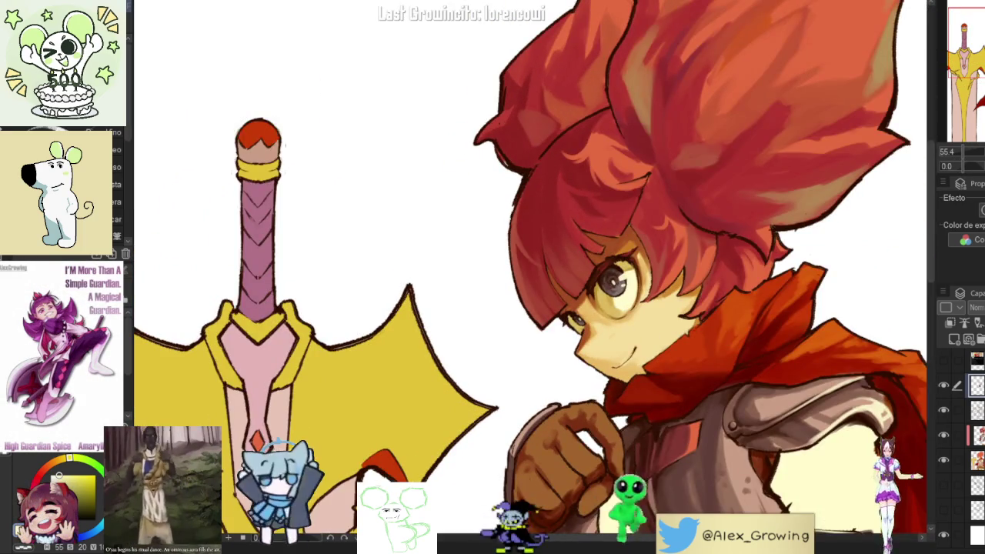
pyautogui.scroll(-3, 618, 254)
pyautogui.press('h')
pyautogui.press('h')
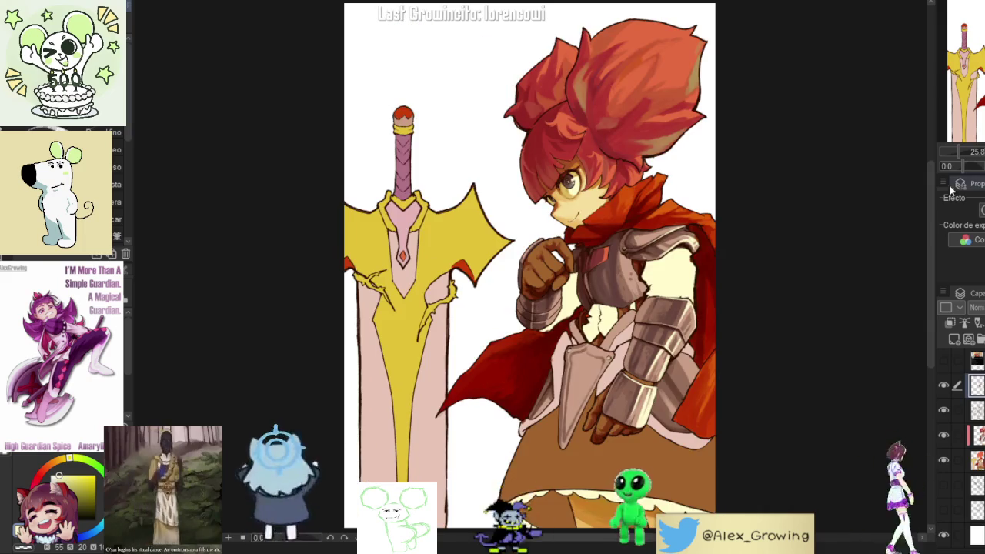
pyautogui.scroll(1, 663, 266)
pyautogui.scroll(3, 663, 266)
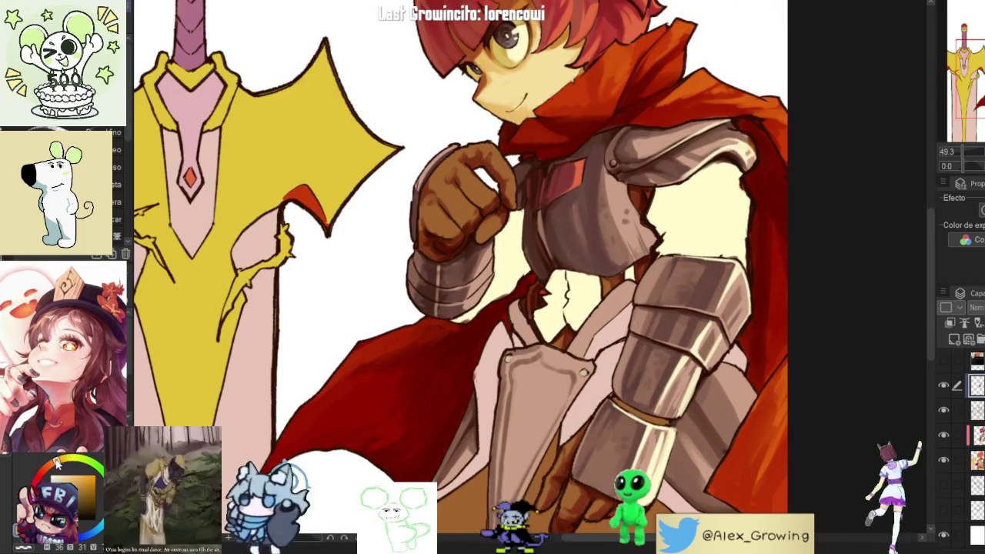
# - Paint pale cream strokes over the neck gap beneath the armour collar
pyautogui.scroll(2, 562, 277)
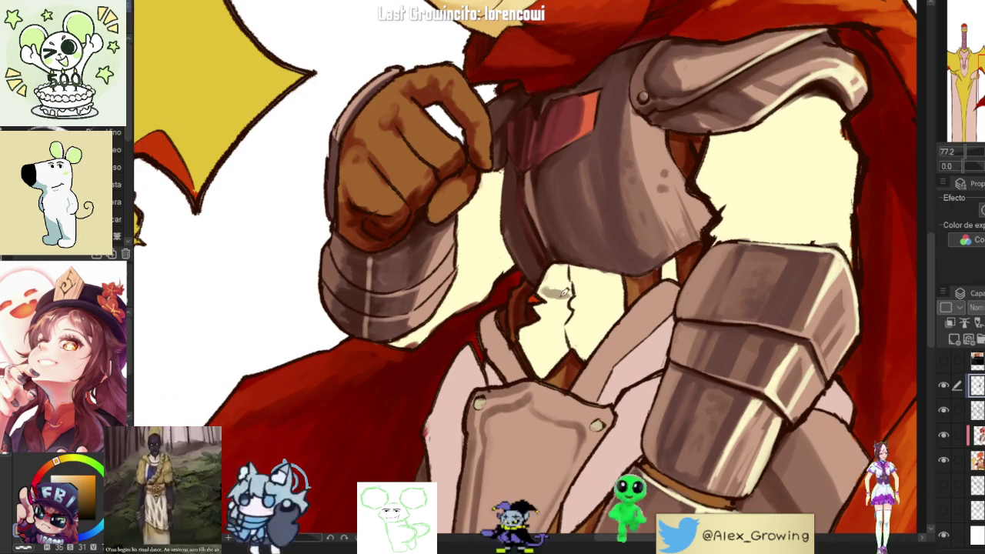
pyautogui.moveTo(612, 288); pyautogui.dragTo(550, 283)
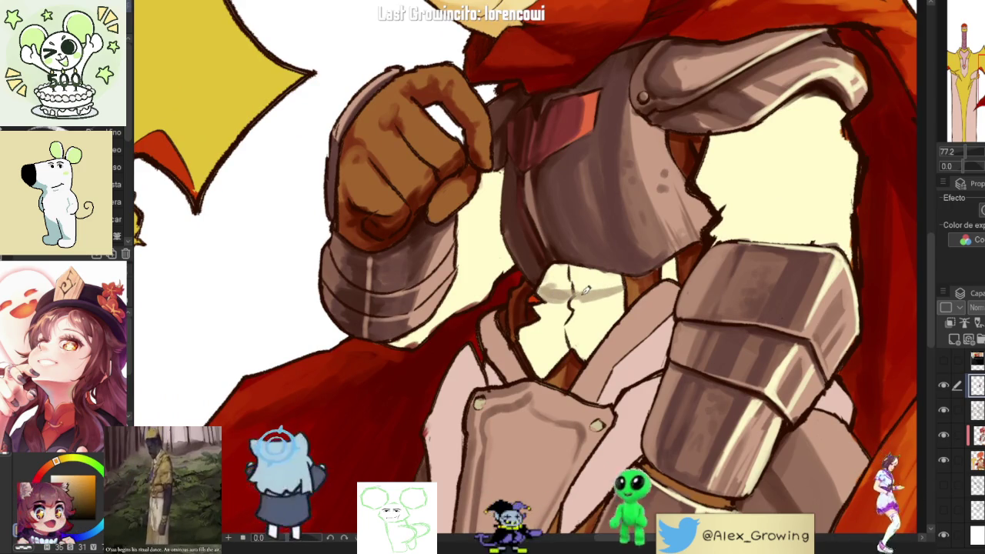
pyautogui.moveTo(608, 297)
pyautogui.mouseDown()
pyautogui.moveTo(582, 315)
pyautogui.moveTo(543, 317)
pyautogui.moveTo(615, 306)
pyautogui.moveTo(571, 321)
pyautogui.moveTo(622, 300)
pyautogui.mouseUp()
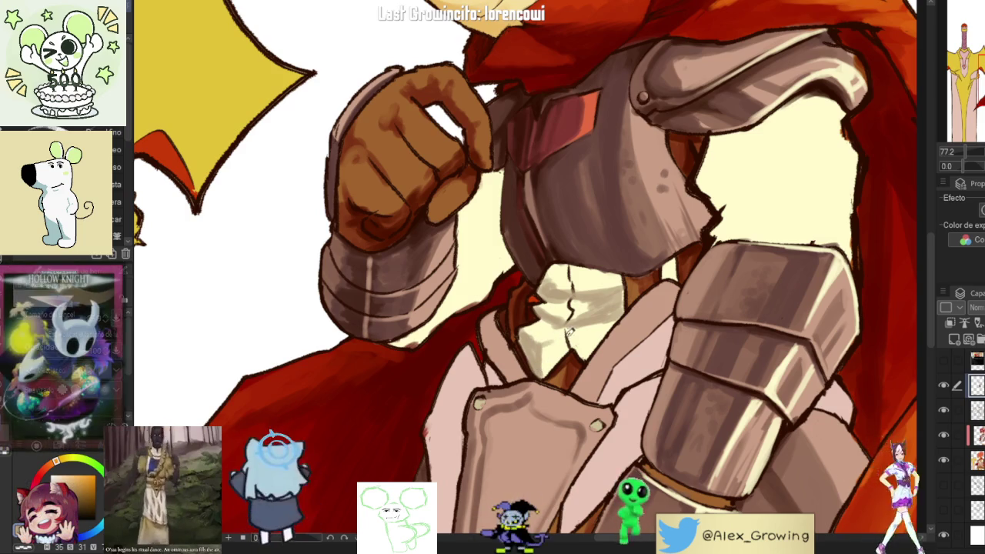
# - Fit the whole illustration in view, rotate it, and switch to another layer
pyautogui.hotkey('ctrl', '0')
pyautogui.scroll(5, 595, 291)
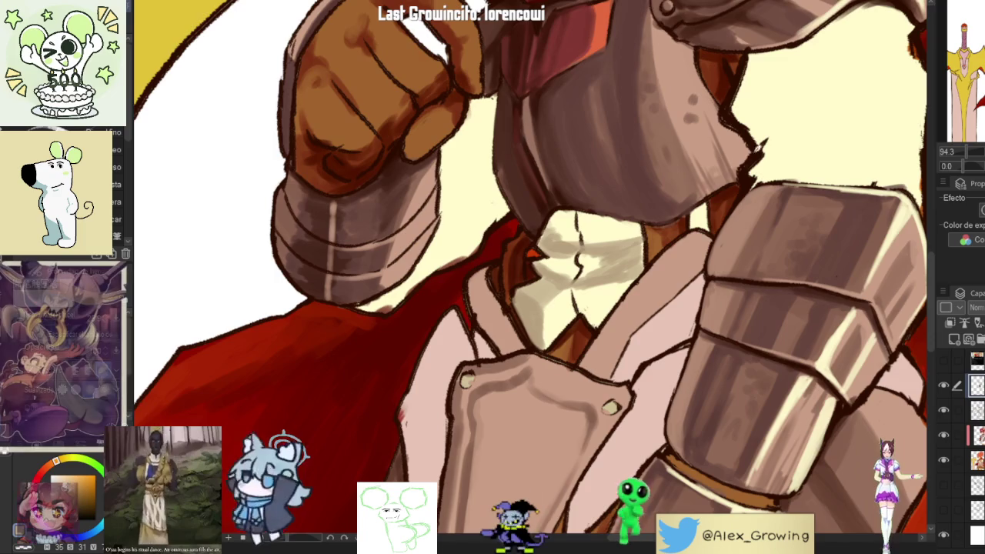
pyautogui.hotkey('ctrl', '0')
pyautogui.moveTo(733, 251); pyautogui.dragTo(710, 339)
pyautogui.scroll(5, 710, 340)
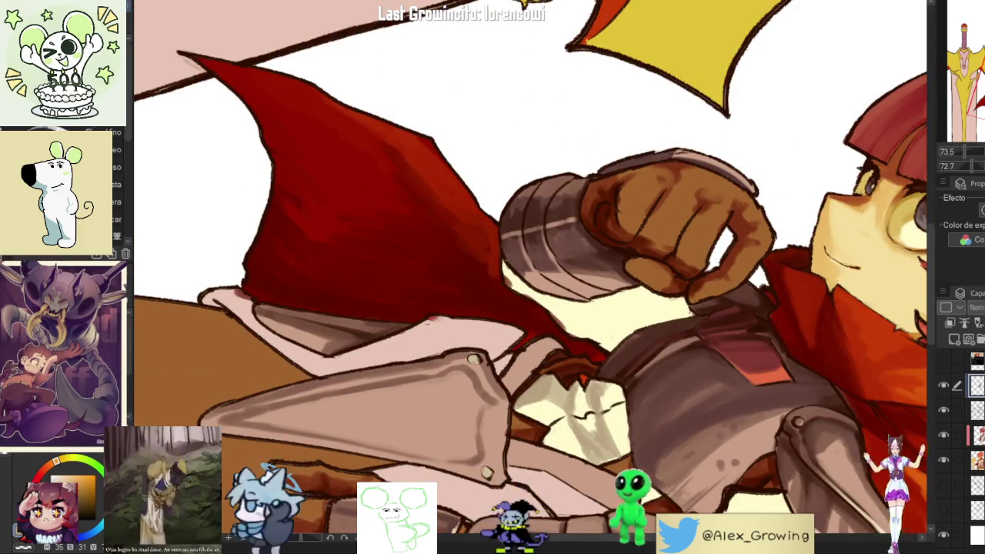
pyautogui.click(962, 486)
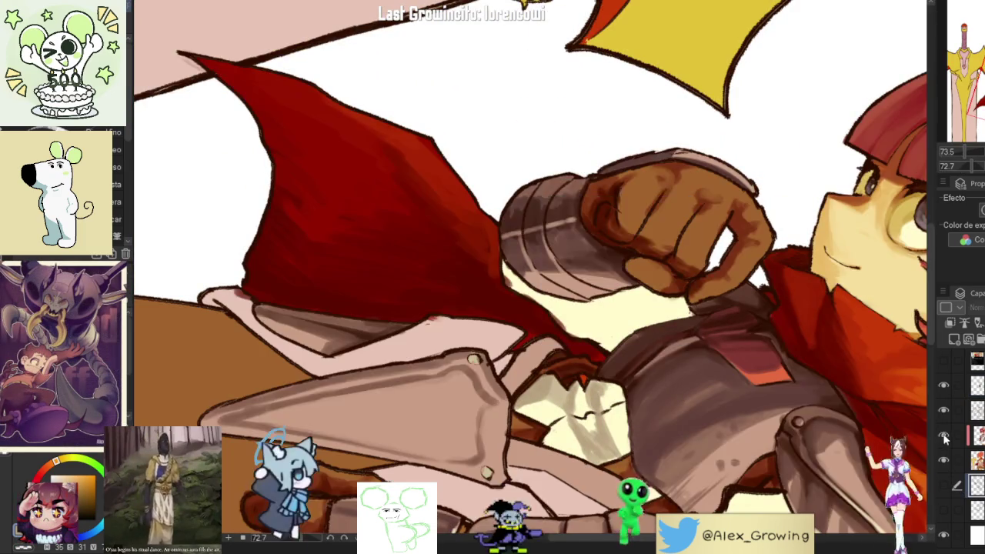
# - On another layer, rotate the view and brush darker shading across the neck cloth
pyautogui.click(962, 435)
pyautogui.scroll(3, 624, 393)
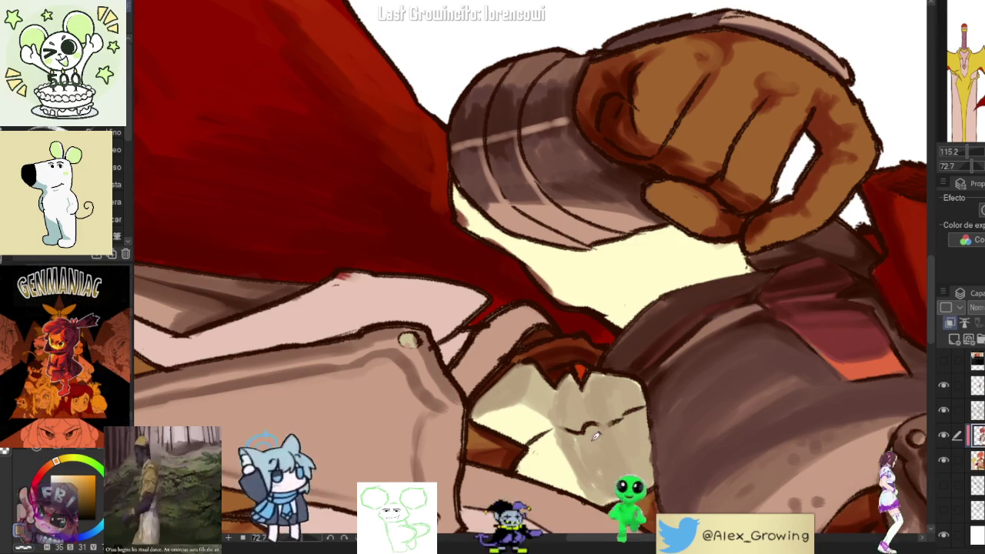
pyautogui.moveTo(640, 397)
pyautogui.mouseDown()
pyautogui.moveTo(776, 306)
pyautogui.moveTo(766, 311)
pyautogui.mouseUp()
pyautogui.moveTo(735, 344)
pyautogui.mouseDown()
pyautogui.moveTo(681, 342)
pyautogui.moveTo(654, 366)
pyautogui.moveTo(638, 348)
pyautogui.mouseUp()
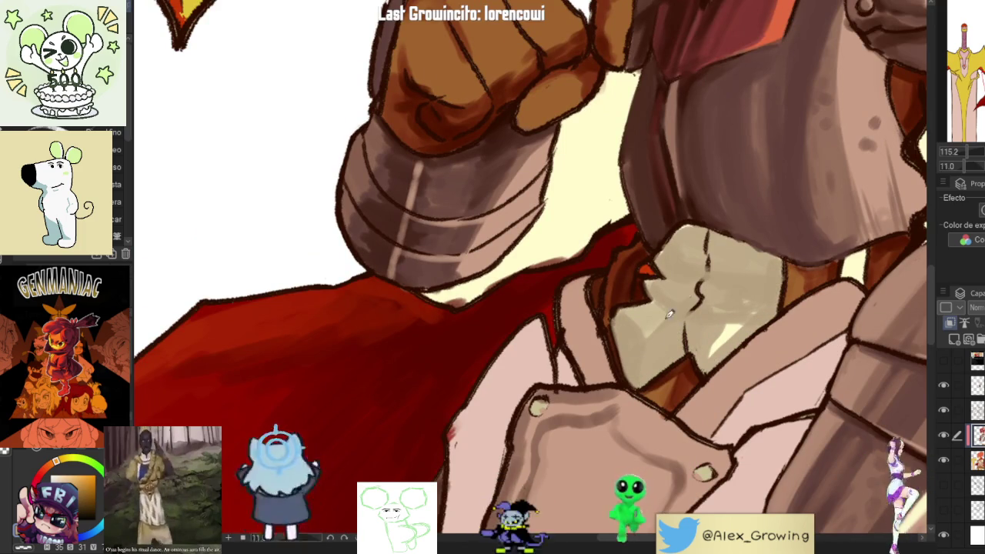
pyautogui.moveTo(711, 348); pyautogui.dragTo(659, 311)
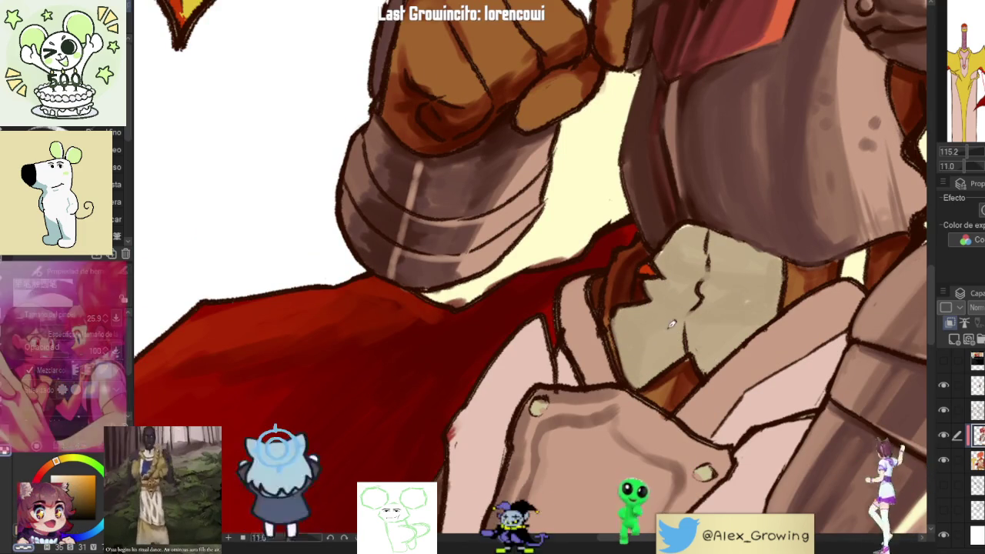
# - Eyedrop darker shading colours from the drawing near the neck cloth
pyautogui.keyDown('alt'); pyautogui.click(613, 293); pyautogui.keyUp('alt')
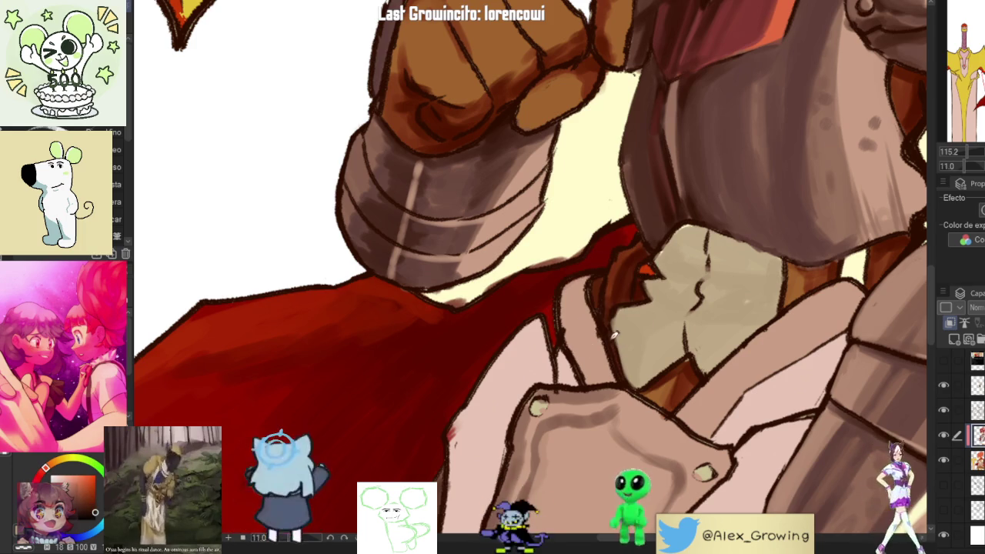
pyautogui.scroll(-3, 613, 360)
pyautogui.scroll(-1, 614, 360)
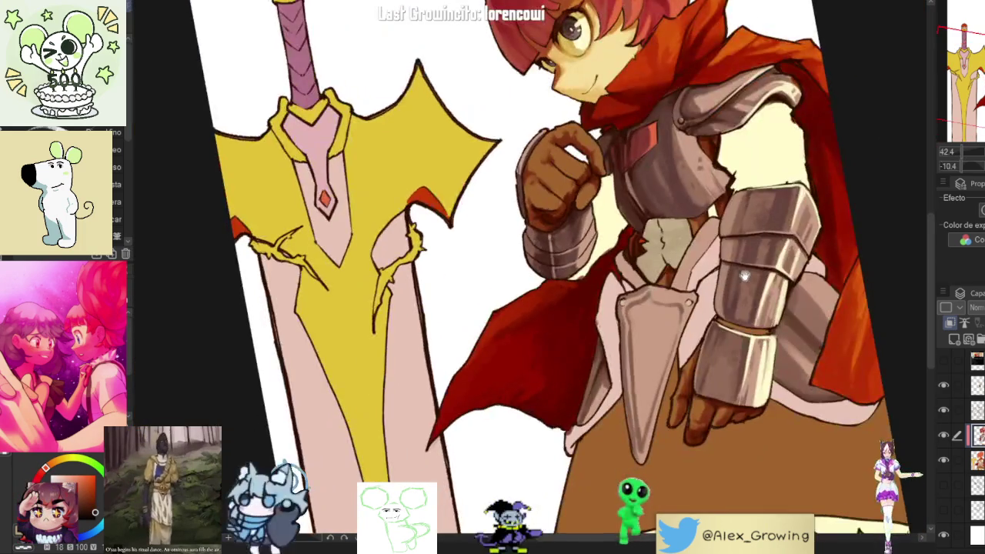
pyautogui.scroll(4, 624, 291)
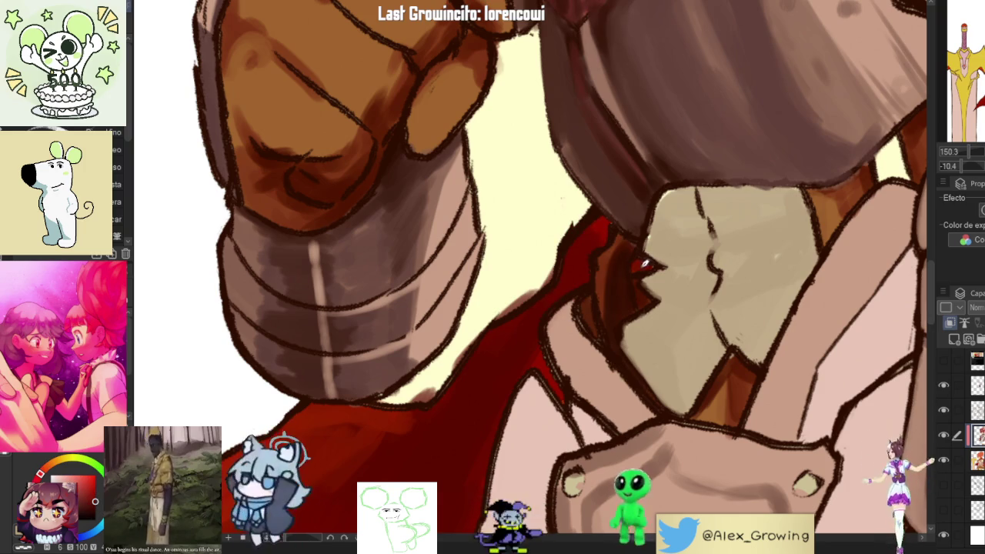
pyautogui.keyDown('alt'); pyautogui.click(608, 243); pyautogui.keyUp('alt')
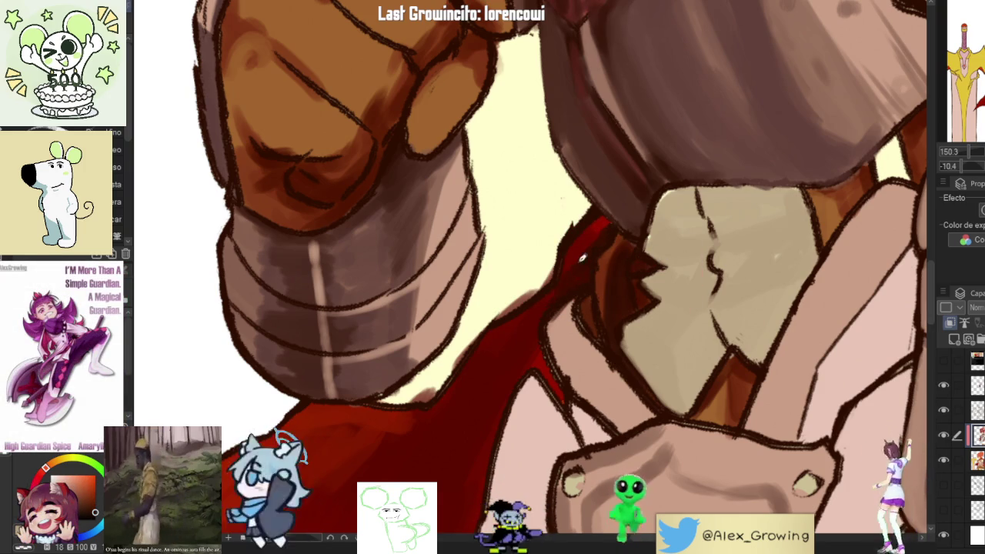
pyautogui.scroll(-5, 578, 273)
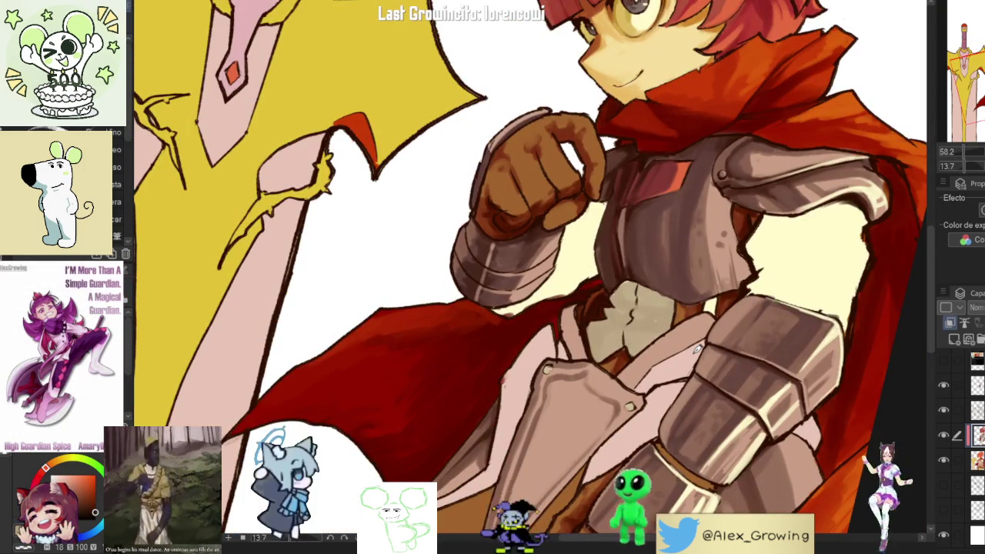
pyautogui.scroll(3, 697, 349)
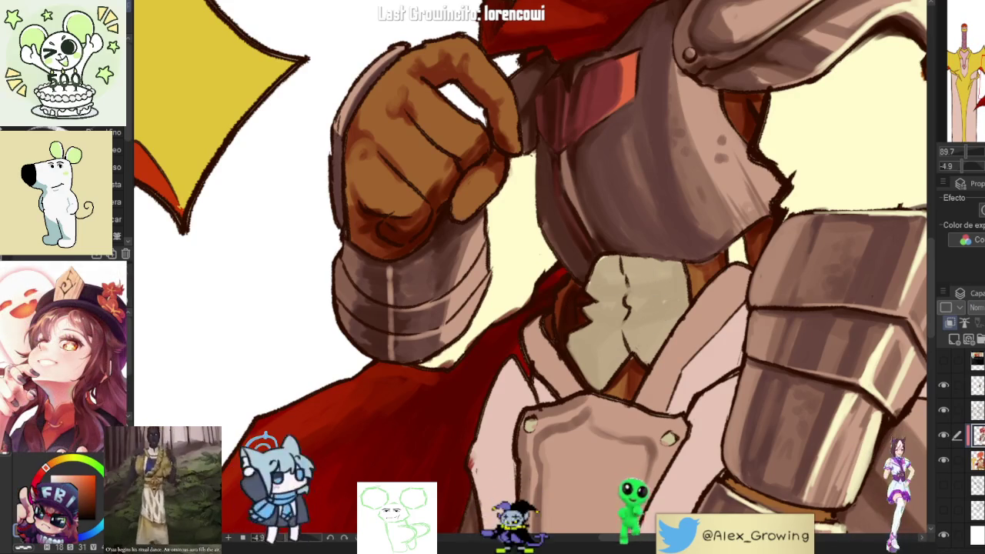
# - On the layer above, paint grey shading and a darker fold mark onto the neck cloth
pyautogui.keyDown('ctrl'); pyautogui.keyDown('shift'); pyautogui.click(825, 344); pyautogui.keyUp('shift'); pyautogui.keyUp('ctrl')
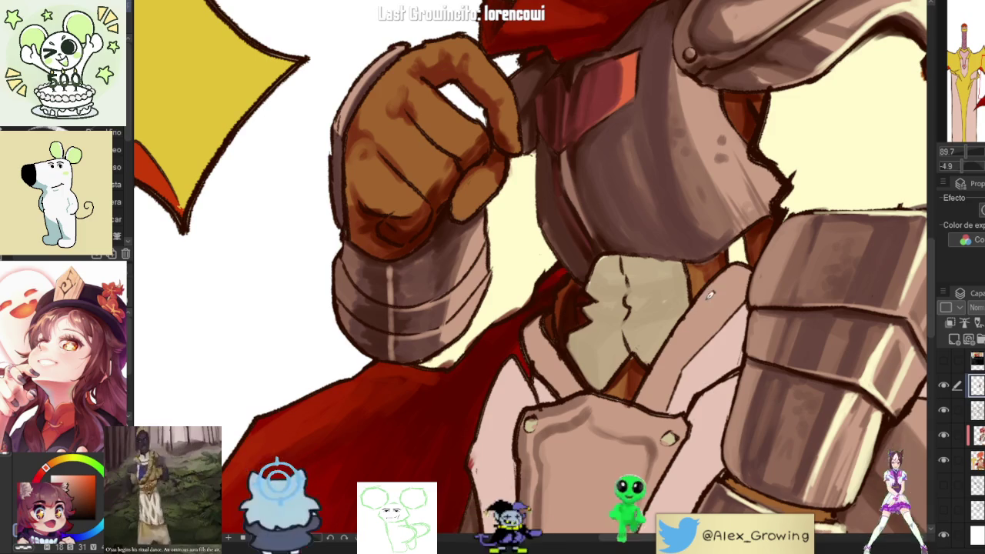
pyautogui.moveTo(620, 309); pyautogui.dragTo(596, 314)
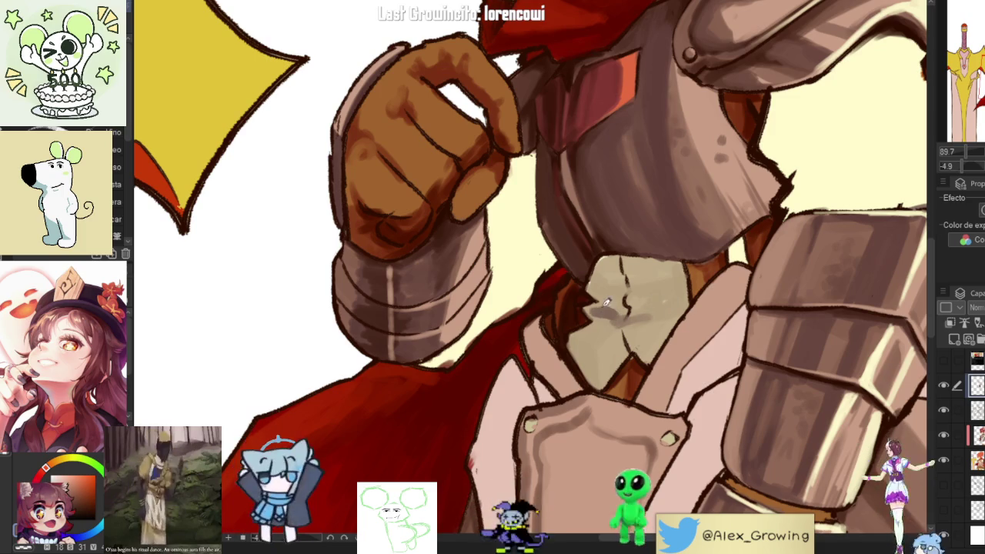
pyautogui.moveTo(620, 283)
pyautogui.mouseDown()
pyautogui.moveTo(597, 296)
pyautogui.moveTo(662, 287)
pyautogui.mouseUp()
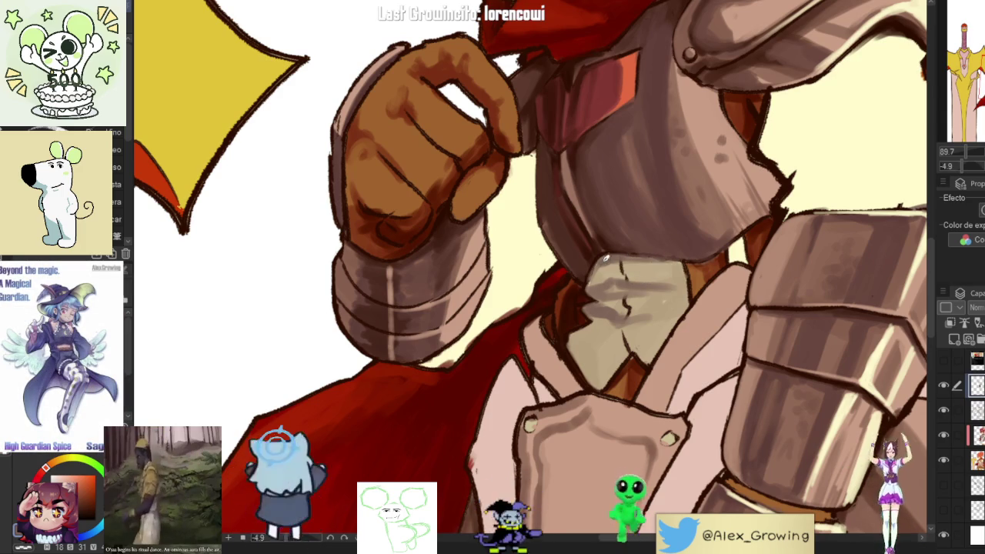
pyautogui.moveTo(666, 291)
pyautogui.mouseDown()
pyautogui.moveTo(644, 286)
pyautogui.moveTo(690, 301)
pyautogui.mouseUp()
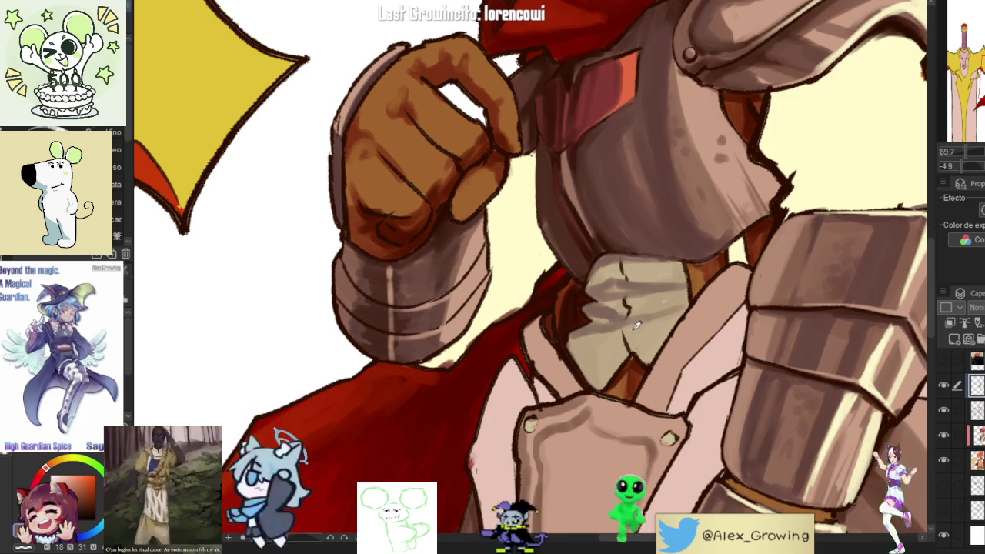
pyautogui.scroll(-10, 670, 332)
pyautogui.moveTo(671, 332)
pyautogui.mouseDown()
pyautogui.moveTo(570, 428)
pyautogui.moveTo(539, 323)
pyautogui.mouseUp()
pyautogui.scroll(10, 566, 297)
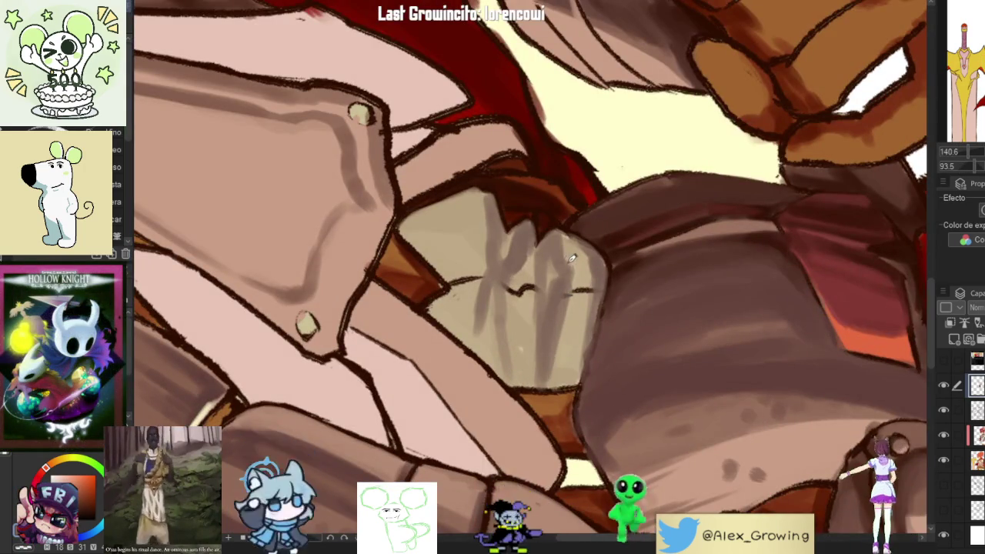
pyautogui.scroll(-10, 559, 306)
pyautogui.moveTo(560, 306); pyautogui.dragTo(650, 162)
pyautogui.scroll(5, 650, 163)
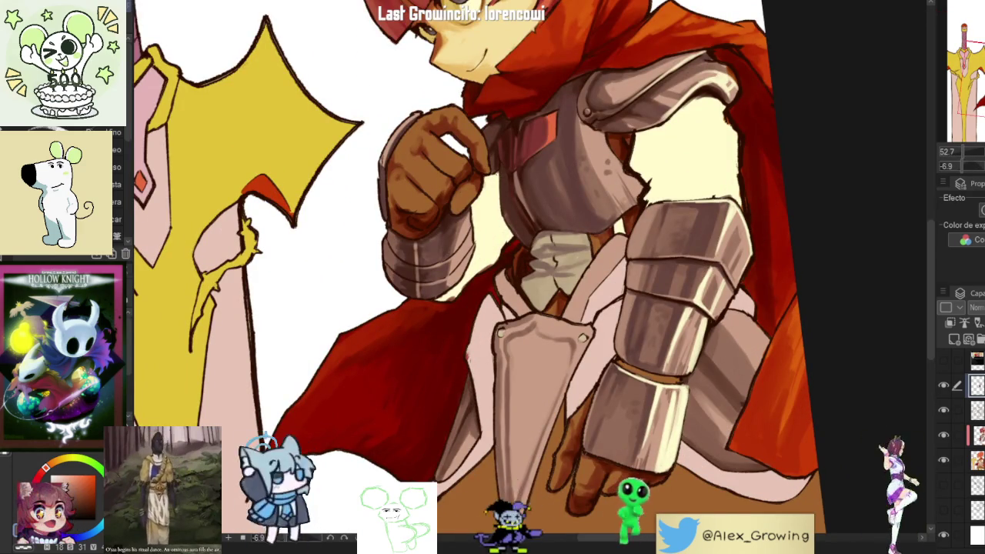
pyautogui.scroll(5, 560, 239)
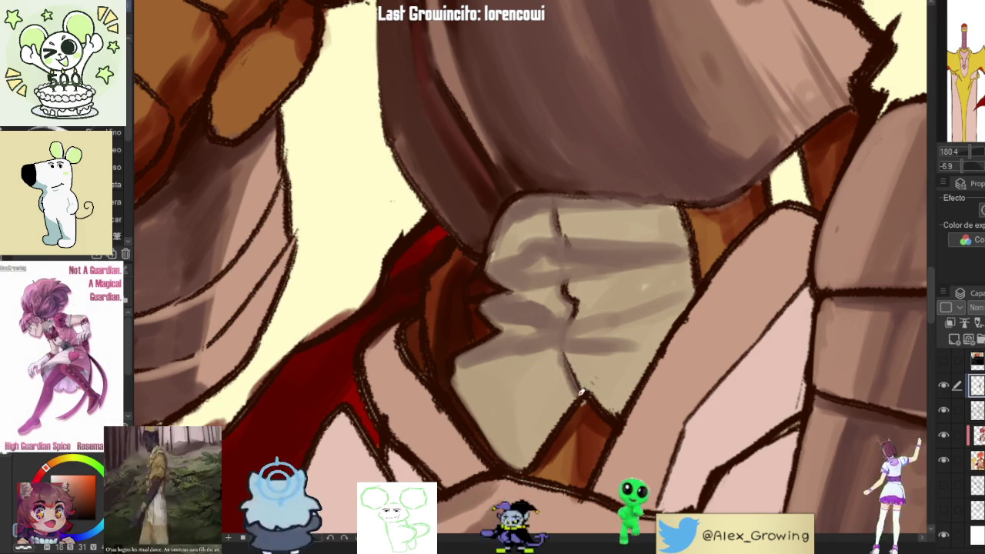
pyautogui.scroll(-6, 567, 352)
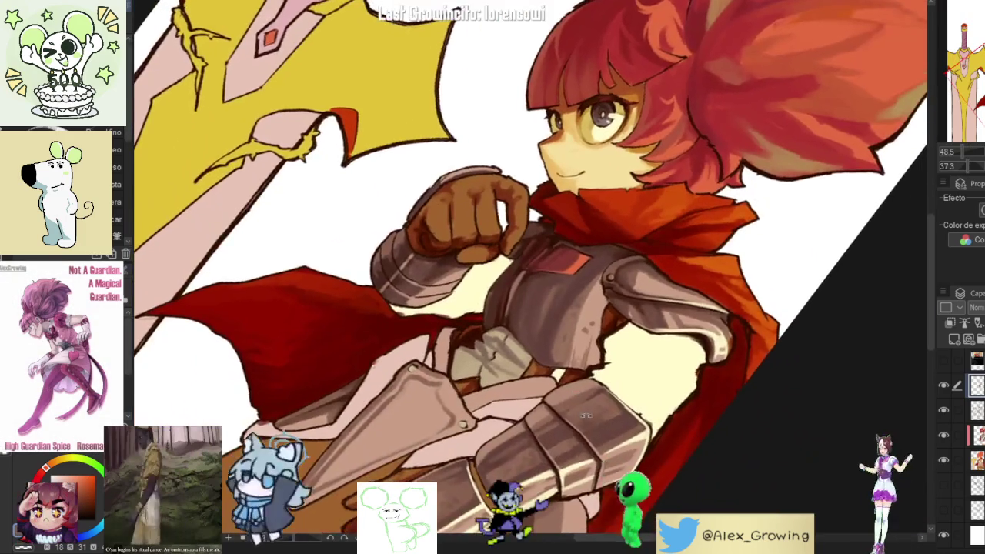
pyautogui.moveTo(585, 416); pyautogui.dragTo(691, 329)
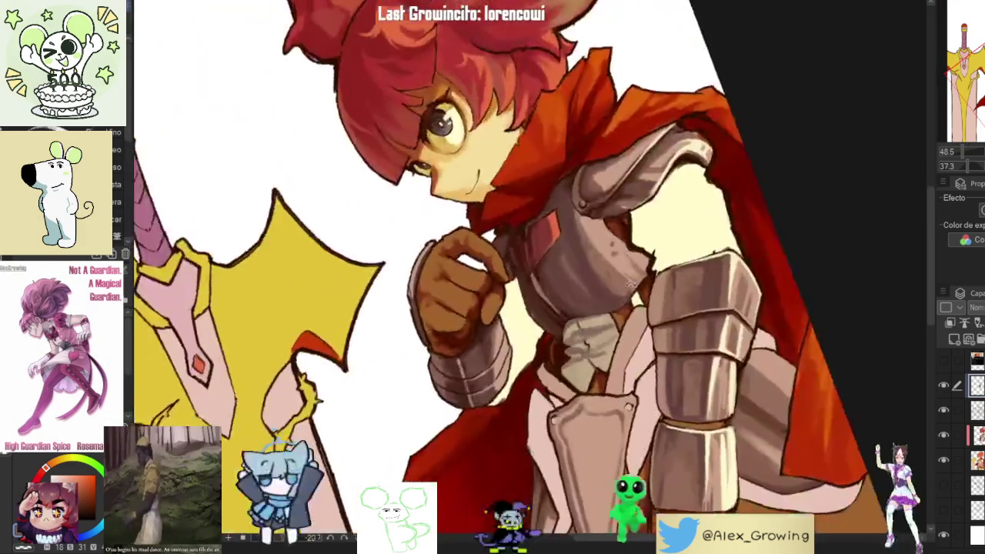
pyautogui.scroll(8, 690, 329)
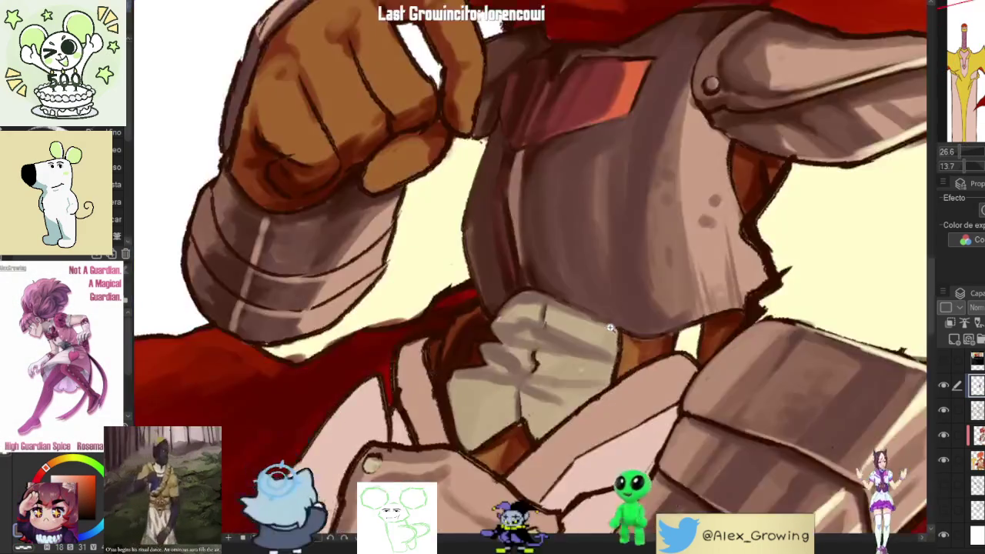
pyautogui.moveTo(623, 337)
pyautogui.mouseDown()
pyautogui.moveTo(601, 439)
pyautogui.moveTo(616, 358)
pyautogui.mouseUp()
pyautogui.moveTo(605, 428); pyautogui.dragTo(615, 348)
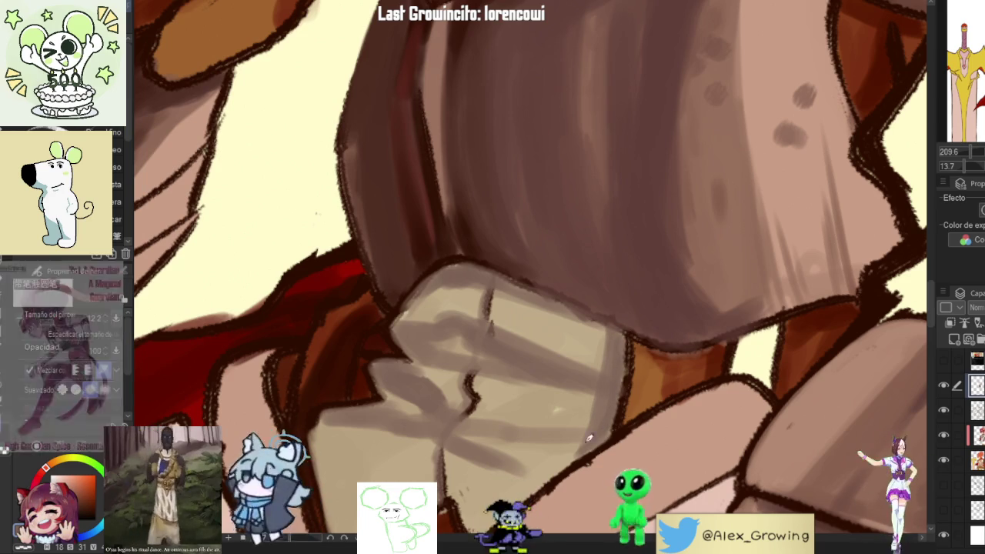
pyautogui.moveTo(581, 453); pyautogui.dragTo(616, 391)
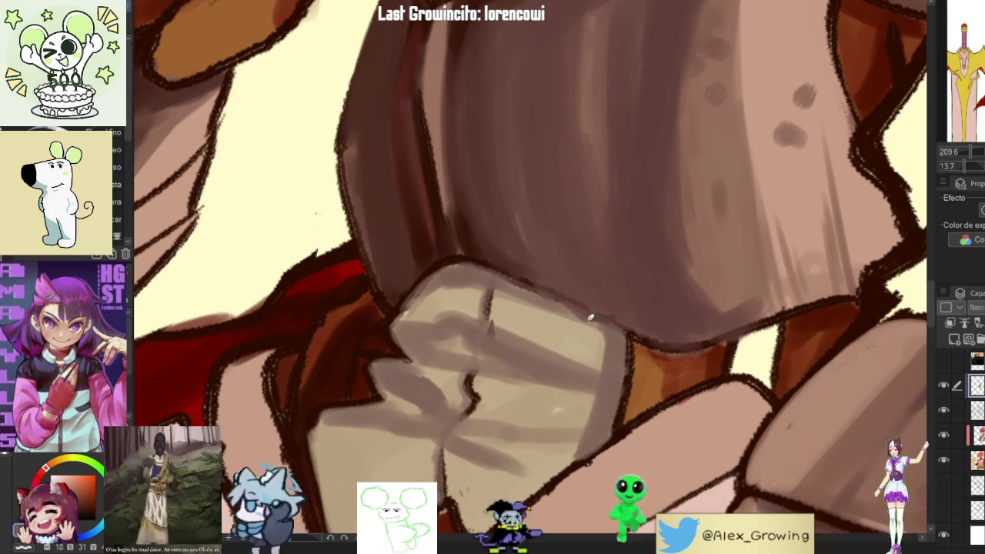
pyautogui.scroll(-5, 605, 322)
pyautogui.scroll(3, 679, 323)
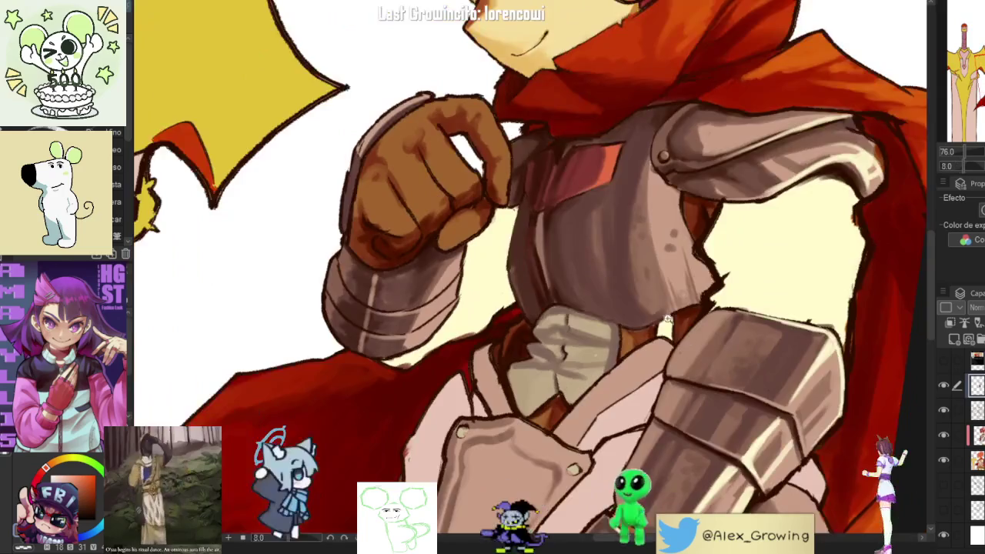
pyautogui.scroll(3, 678, 323)
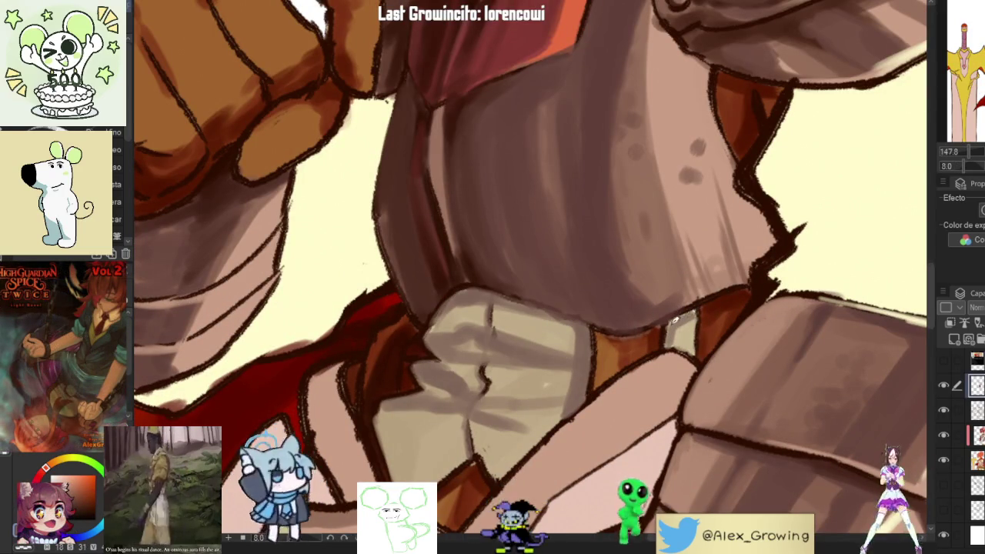
pyautogui.moveTo(670, 343); pyautogui.dragTo(670, 353)
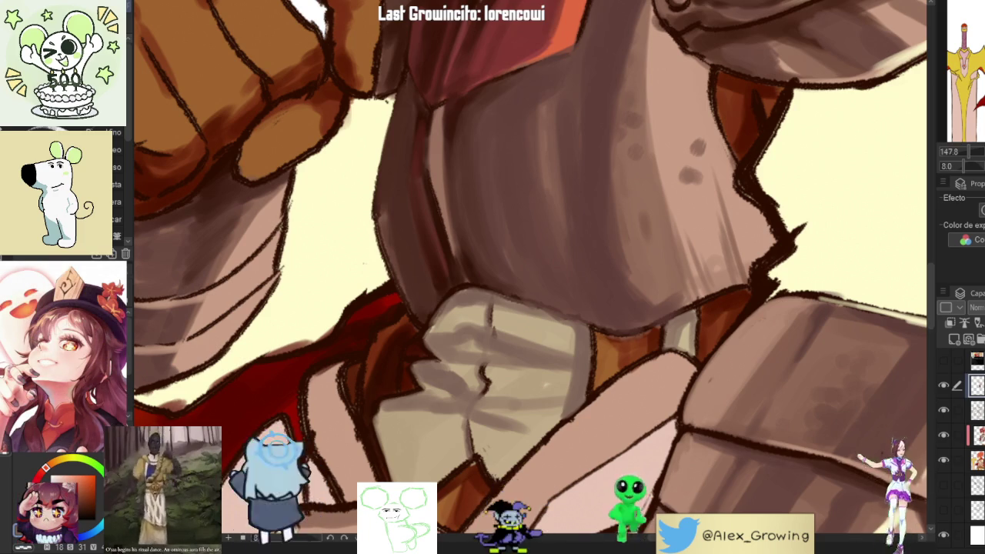
# - Zoom out to view the whole illustration with its shaded armour and neck cloth
pyautogui.scroll(-5, 562, 248)
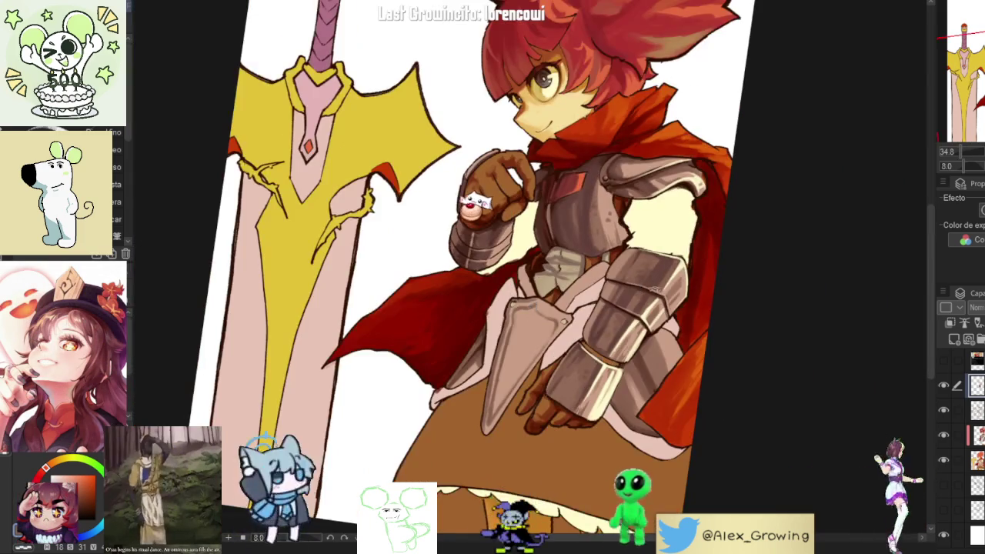
# - Zoom in on the chest and paint darker grey strokes over the pale armour plate
pyautogui.scroll(5, 583, 264)
pyautogui.scroll(3, 582, 264)
pyautogui.moveTo(590, 322); pyautogui.dragTo(570, 251)
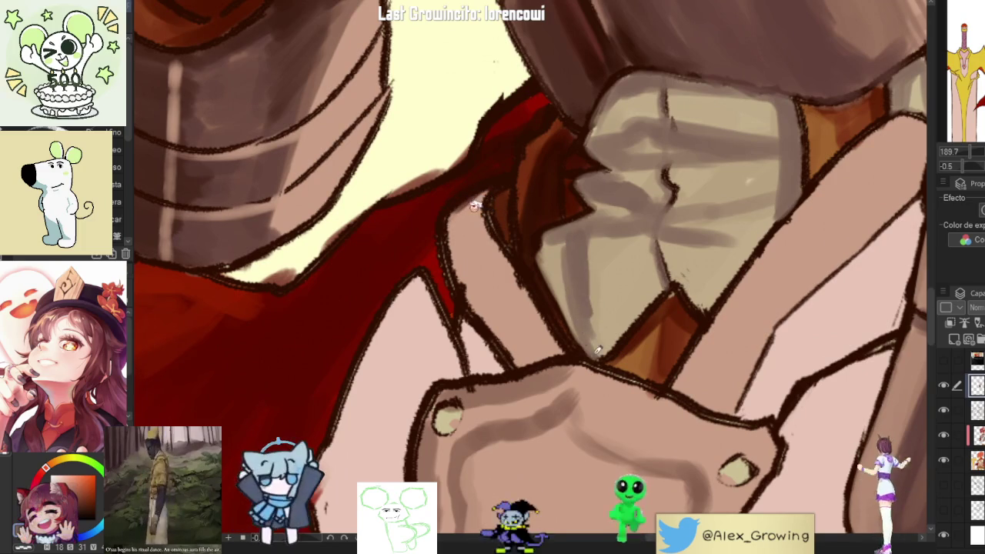
pyautogui.moveTo(577, 335)
pyautogui.mouseDown()
pyautogui.moveTo(550, 250)
pyautogui.moveTo(600, 350)
pyautogui.mouseUp()
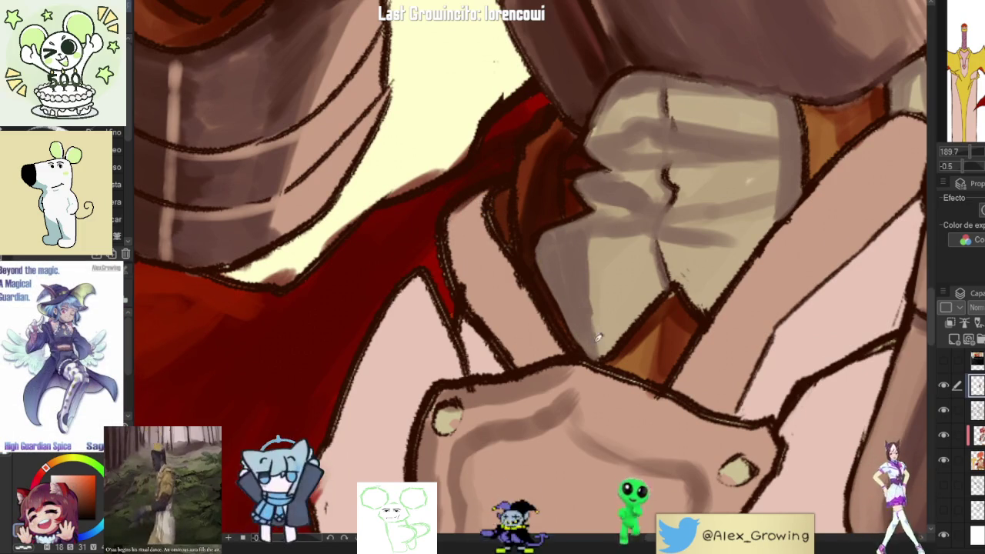
# - Add one more grey shading stroke to the armour plate and readjust the zoom
pyautogui.scroll(-5, 561, 288)
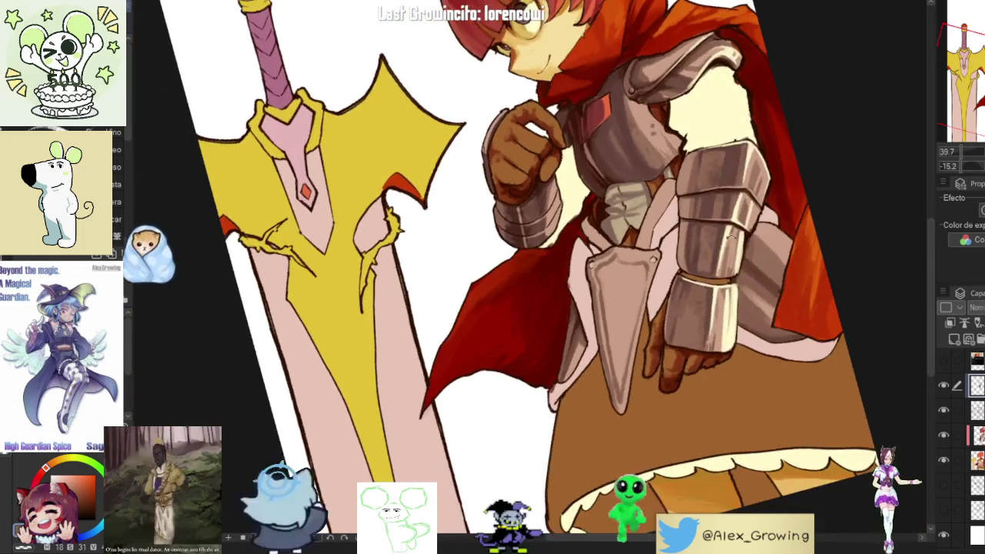
pyautogui.scroll(5, 649, 253)
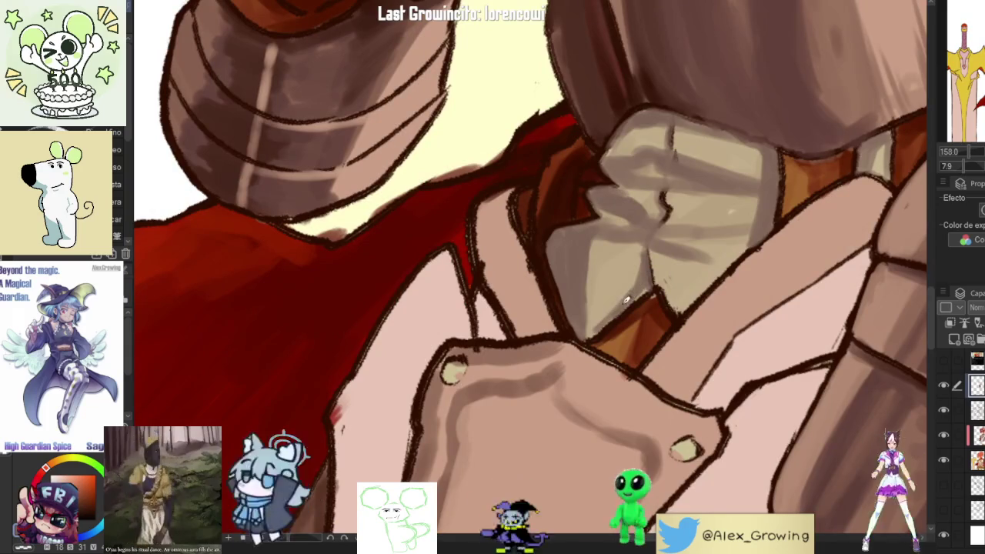
pyautogui.moveTo(632, 287); pyautogui.dragTo(607, 298)
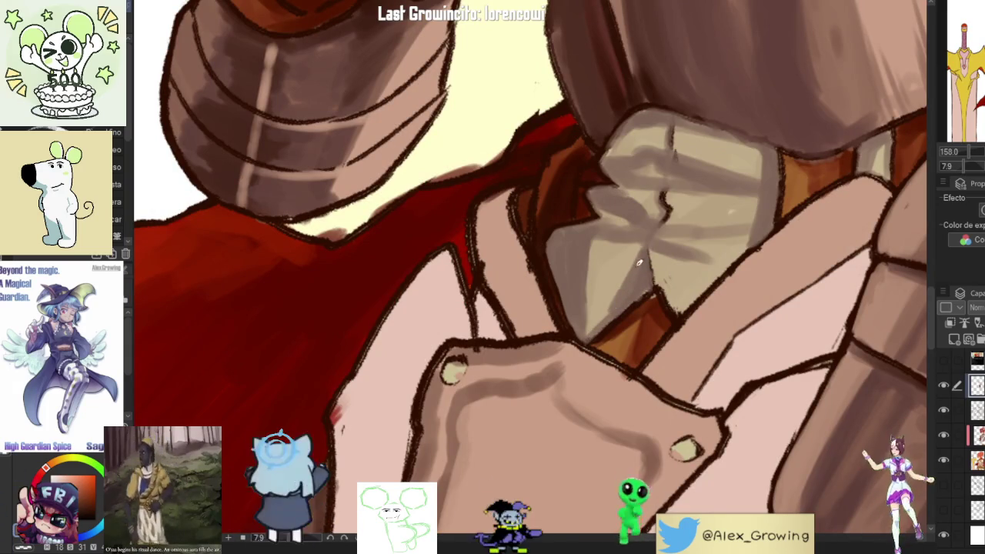
pyautogui.scroll(-5, 608, 298)
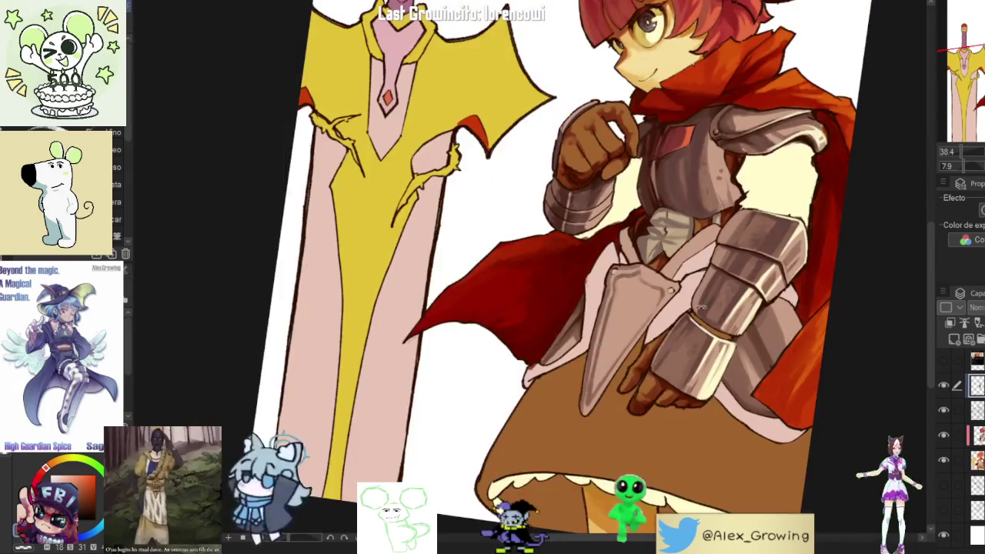
pyautogui.scroll(-3, 607, 298)
pyautogui.scroll(-2, 685, 262)
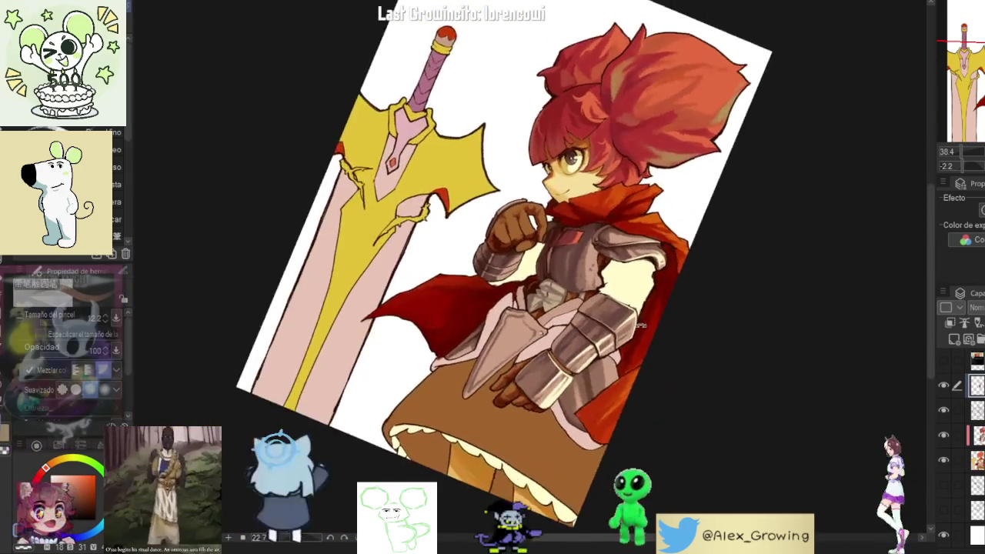
pyautogui.scroll(5, 685, 262)
pyautogui.scroll(-5, 595, 288)
pyautogui.scroll(5, 594, 289)
pyautogui.scroll(3, 589, 300)
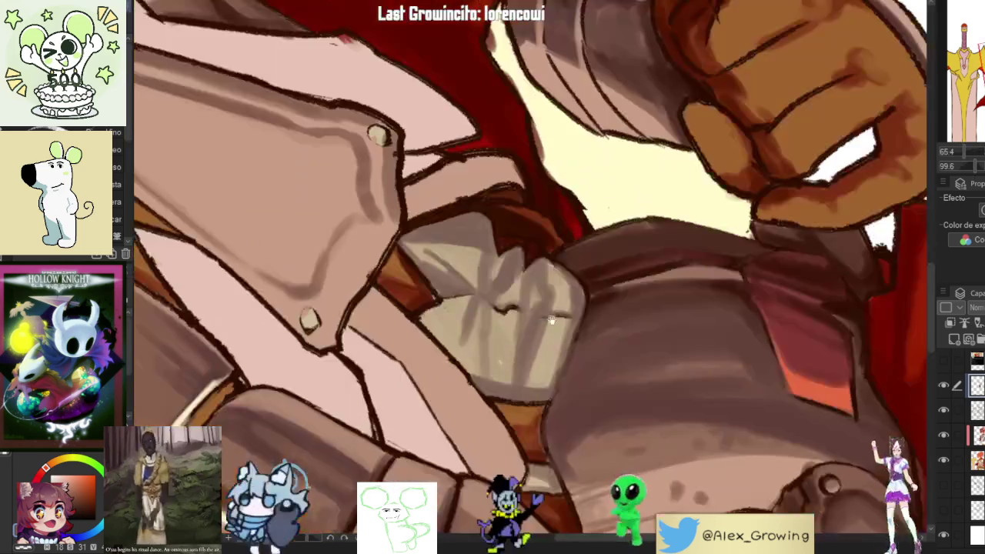
# - Cover the dark armour edge with sampled light beige and sketch grey folds into it
pyautogui.keyDown('alt'); pyautogui.click(591, 283); pyautogui.keyUp('alt')
pyautogui.moveTo(591, 283); pyautogui.dragTo(582, 300)
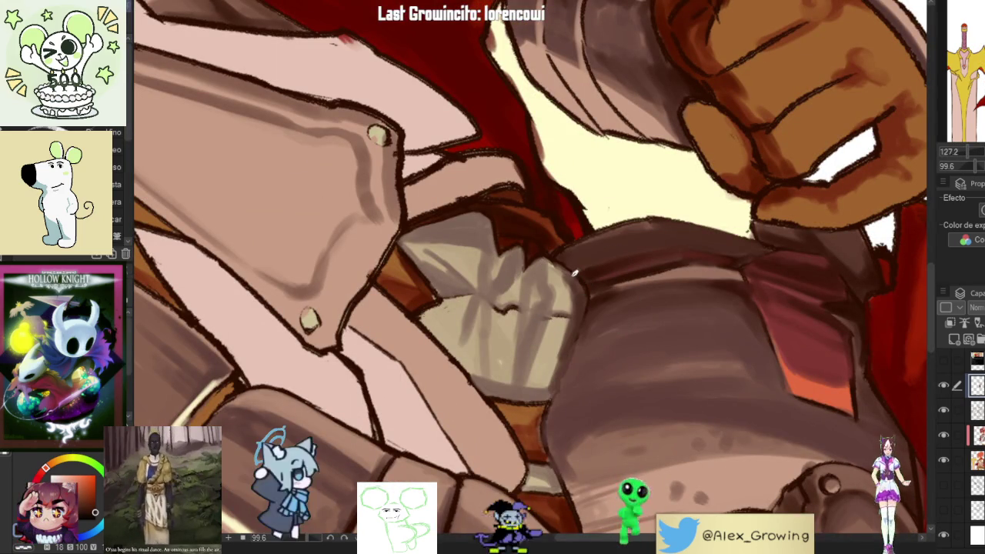
pyautogui.moveTo(526, 322)
pyautogui.mouseDown()
pyautogui.moveTo(514, 384)
pyautogui.moveTo(531, 368)
pyautogui.mouseUp()
pyautogui.moveTo(553, 274)
pyautogui.mouseDown()
pyautogui.moveTo(542, 311)
pyautogui.moveTo(525, 292)
pyautogui.mouseUp()
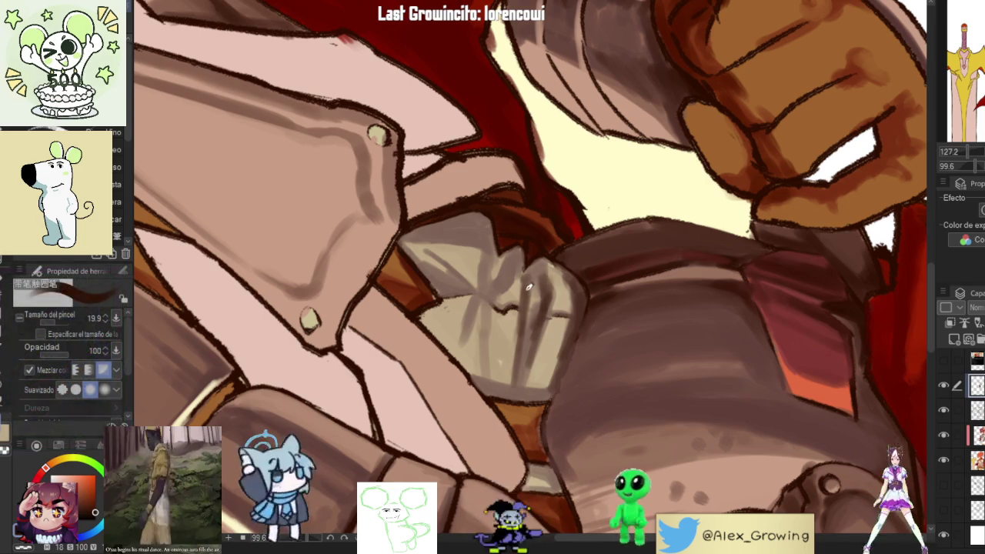
# - Repaint the neck-piece shading, laying darker grey strokes across it
pyautogui.scroll(-4, 528, 277)
pyautogui.scroll(2, 552, 244)
pyautogui.scroll(2, 551, 243)
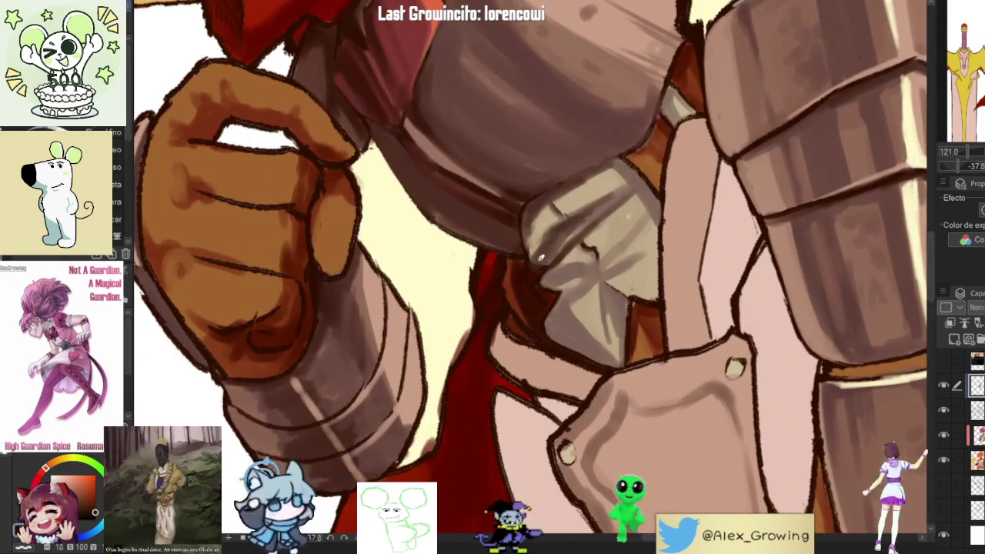
pyautogui.scroll(-6, 616, 326)
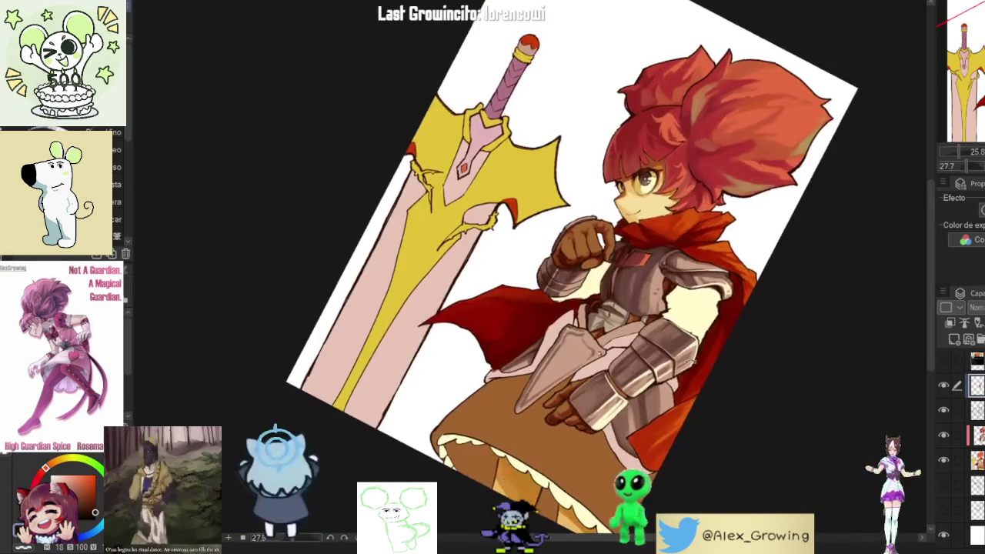
pyautogui.scroll(3, 608, 308)
pyautogui.scroll(3, 566, 217)
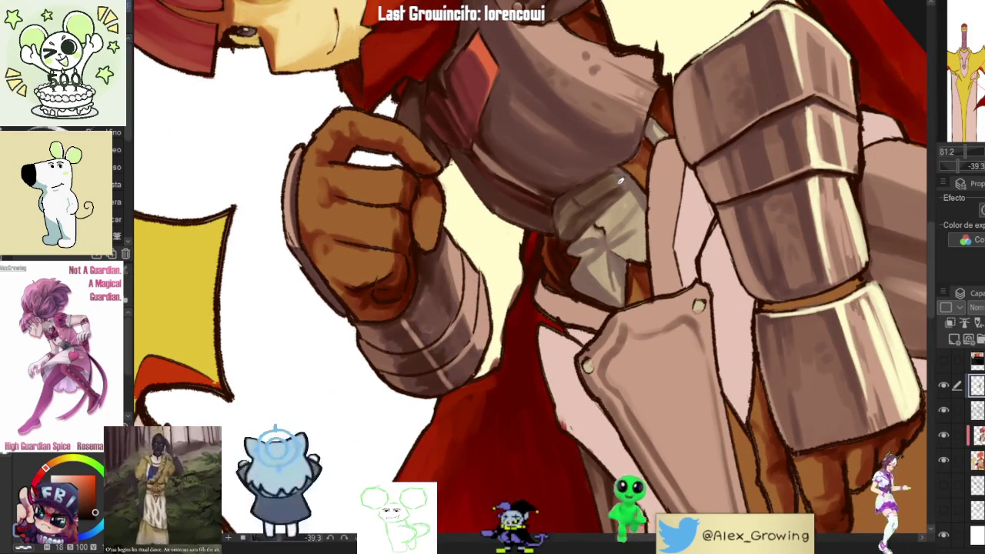
pyautogui.scroll(-4, 619, 180)
pyautogui.scroll(3, 585, 223)
pyautogui.scroll(3, 572, 244)
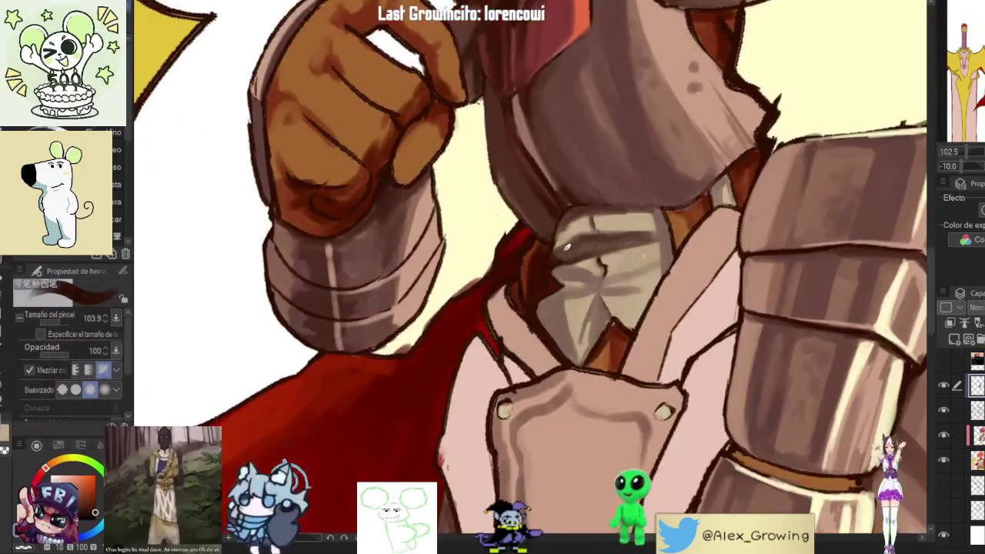
pyautogui.moveTo(572, 244); pyautogui.dragTo(645, 216)
pyautogui.moveTo(581, 261)
pyautogui.mouseDown()
pyautogui.moveTo(561, 295)
pyautogui.moveTo(548, 358)
pyautogui.mouseUp()
pyautogui.moveTo(604, 277)
pyautogui.mouseDown()
pyautogui.moveTo(579, 361)
pyautogui.moveTo(575, 264)
pyautogui.mouseUp()
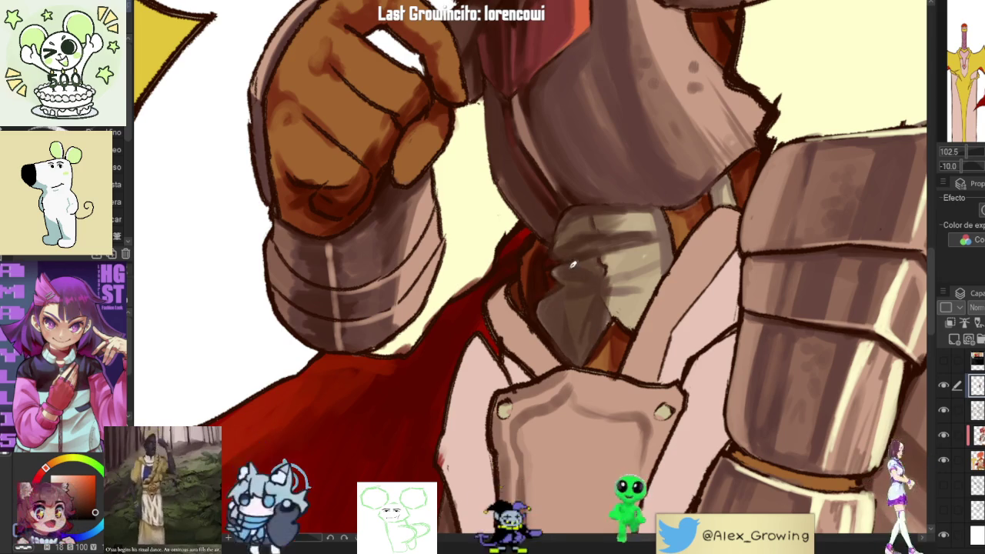
# - Refine the neck piece with small darker grey strokes
pyautogui.scroll(-5, 575, 264)
pyautogui.scroll(1, 575, 231)
pyautogui.scroll(1, 574, 200)
pyautogui.scroll(1, 574, 176)
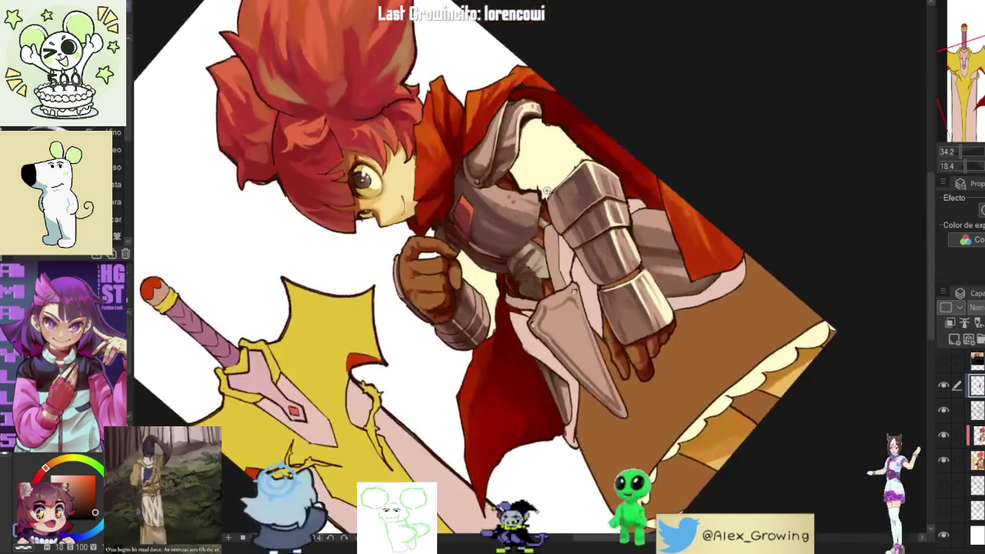
pyautogui.scroll(5, 575, 176)
pyautogui.moveTo(594, 292); pyautogui.dragTo(571, 312)
pyautogui.moveTo(606, 263)
pyautogui.mouseDown()
pyautogui.moveTo(558, 315)
pyautogui.moveTo(572, 299)
pyautogui.mouseUp()
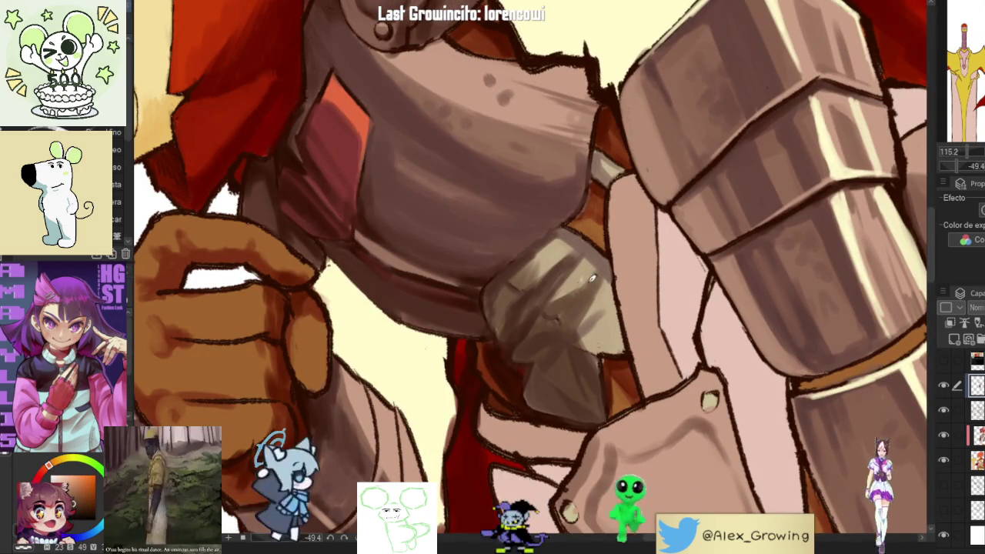
pyautogui.scroll(-5, 572, 299)
pyautogui.scroll(2, 565, 308)
pyautogui.scroll(3, 558, 315)
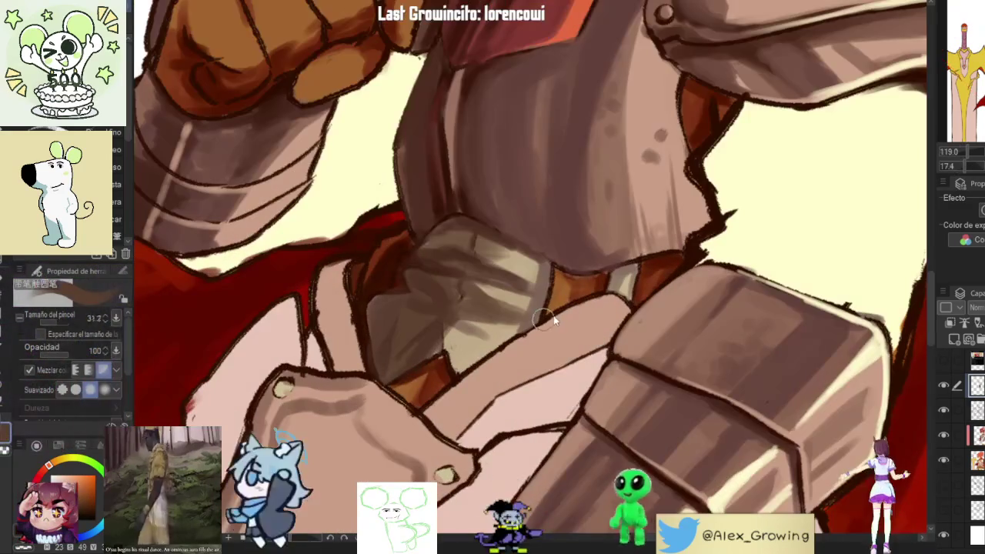
# - Eyedrop the light armour tone, a darker brown, then the light tone again
pyautogui.keyDown('alt'); pyautogui.click(544, 282); pyautogui.keyUp('alt')
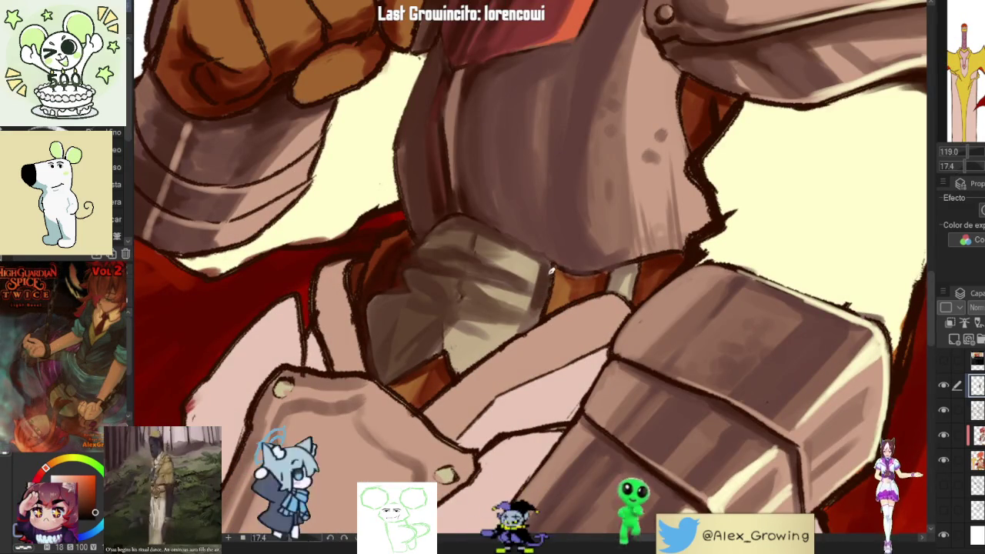
pyautogui.keyDown('alt'); pyautogui.click(548, 262); pyautogui.keyUp('alt')
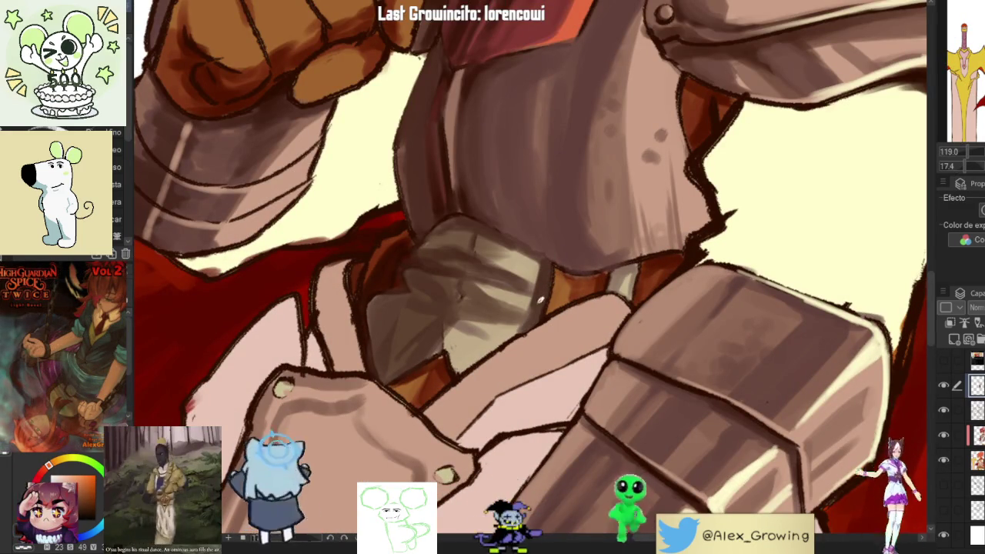
pyautogui.scroll(-5, 548, 260)
pyautogui.scroll(2, 577, 257)
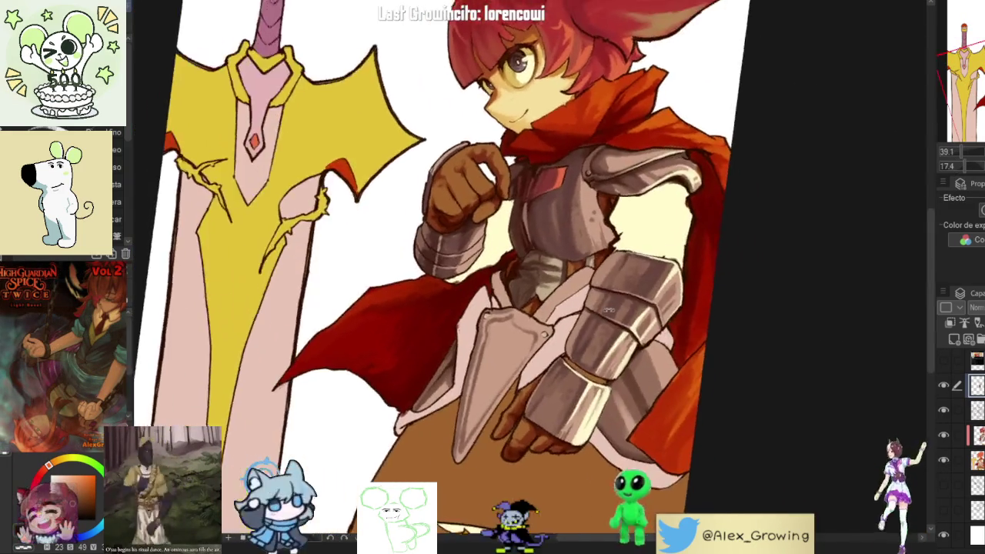
pyautogui.scroll(3, 600, 257)
pyautogui.keyDown('alt'); pyautogui.click(610, 256); pyautogui.keyUp('alt')
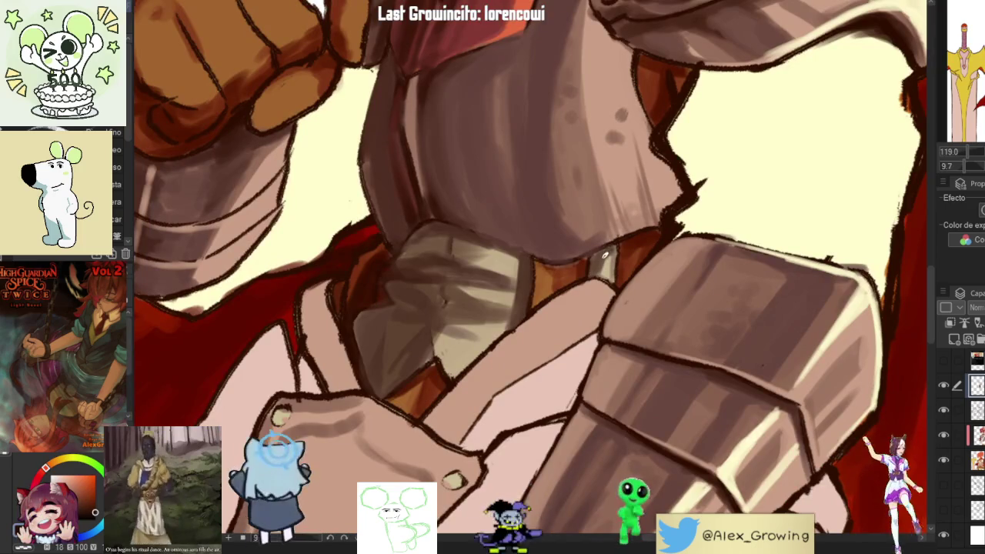
# - Sample the darker brown again and zoom around the chest armour to inspect it
pyautogui.keyDown('alt'); pyautogui.click(604, 250); pyautogui.keyUp('alt')
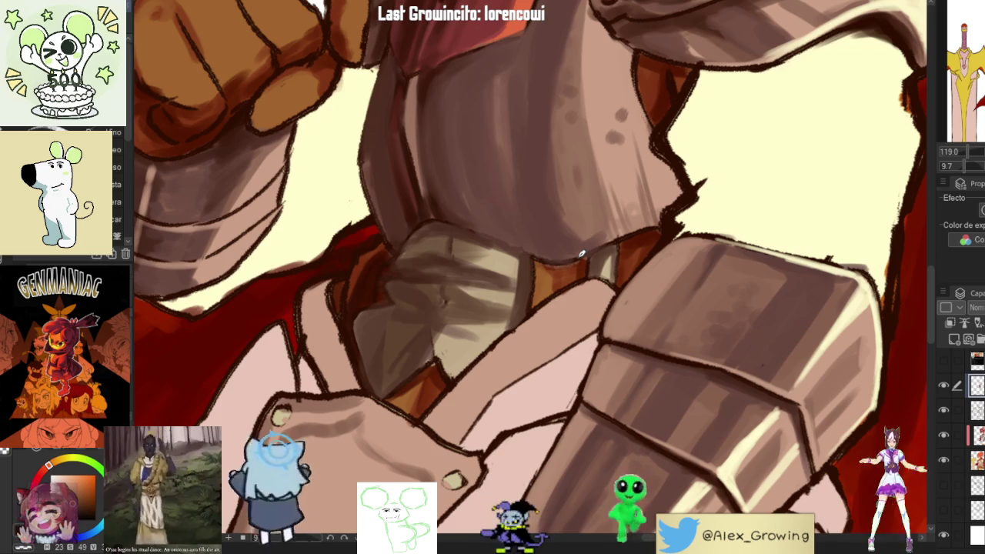
pyautogui.scroll(-5, 581, 254)
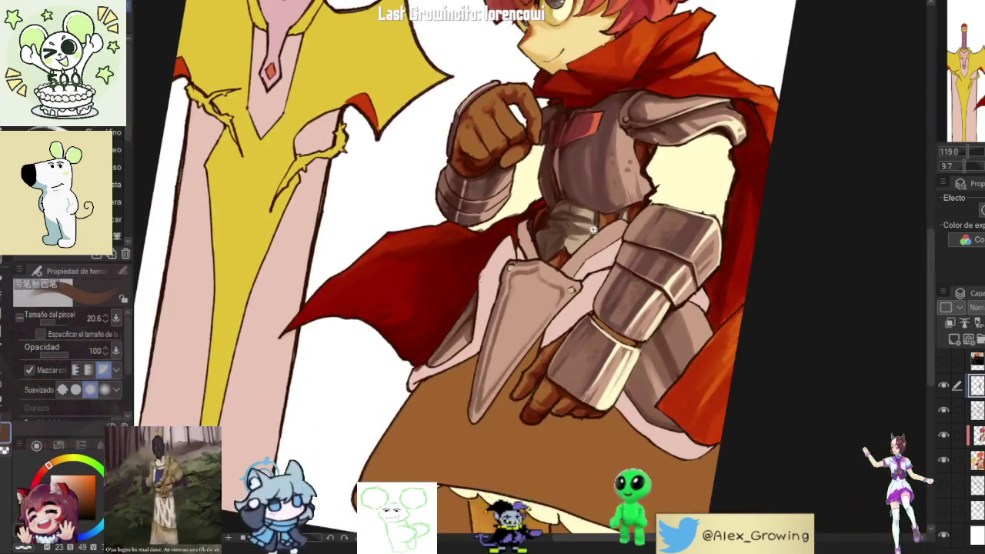
pyautogui.scroll(6, 562, 315)
pyautogui.scroll(-2, 562, 315)
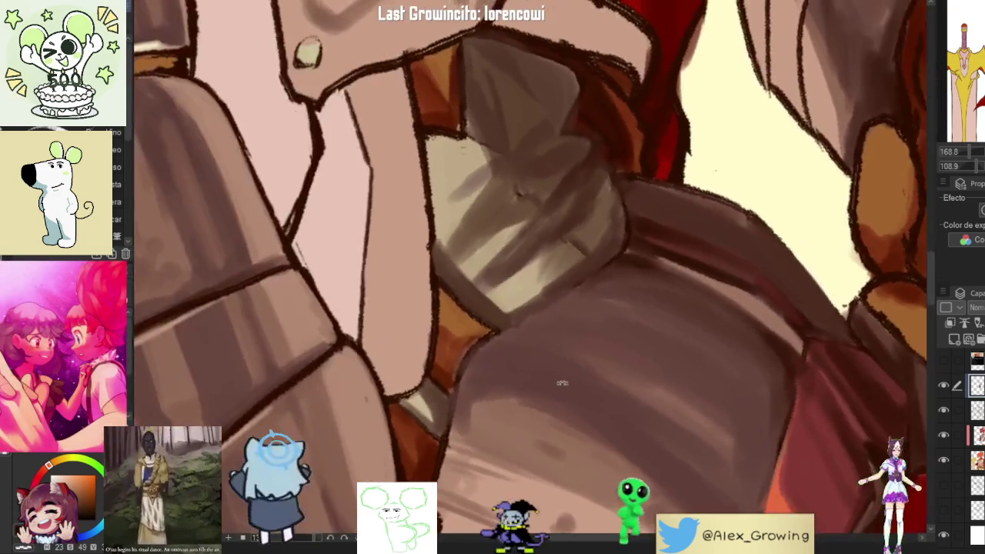
pyautogui.scroll(-2, 600, 277)
pyautogui.scroll(-2, 646, 231)
pyautogui.scroll(-2, 689, 189)
pyautogui.scroll(-2, 689, 189)
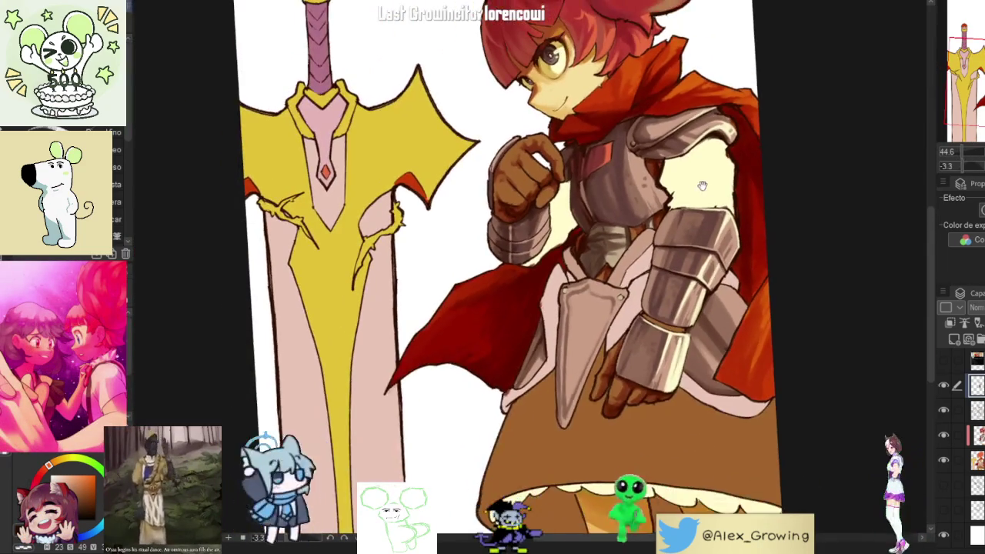
pyautogui.scroll(-2, 670, 208)
pyautogui.scroll(3, 580, 239)
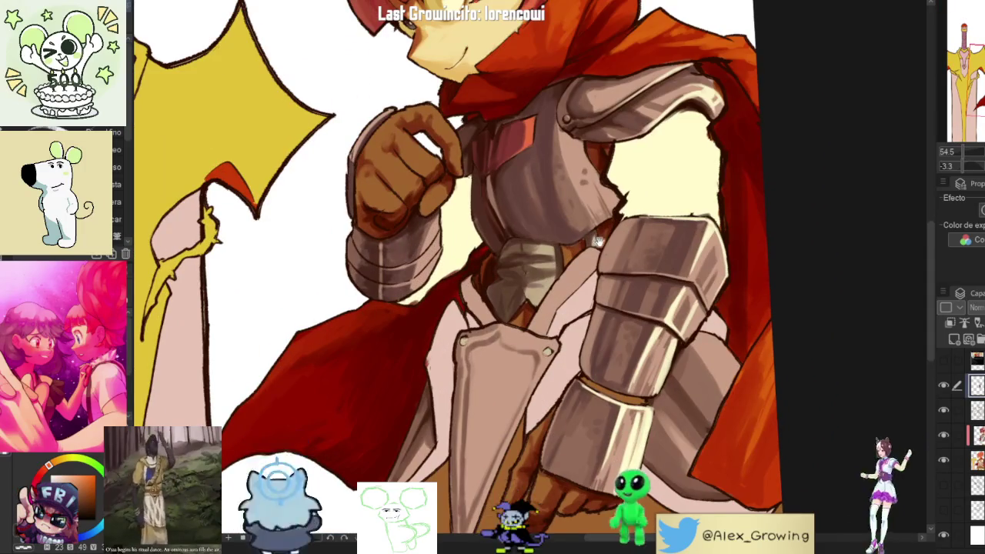
pyautogui.scroll(2, 539, 269)
pyautogui.scroll(2, 498, 309)
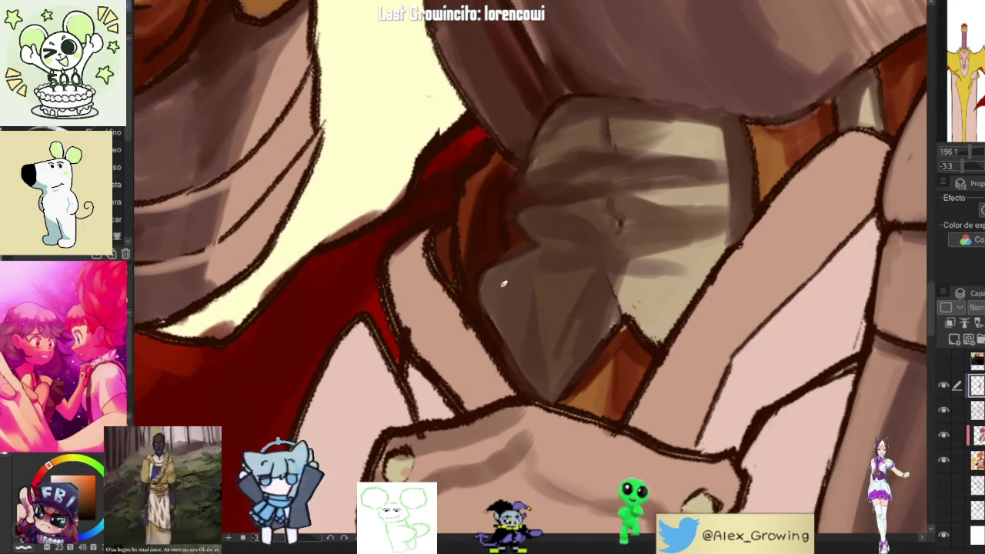
pyautogui.scroll(-1, 498, 288)
pyautogui.scroll(-2, 508, 308)
pyautogui.scroll(-2, 531, 354)
pyautogui.scroll(-2, 564, 418)
pyautogui.scroll(2, 564, 418)
pyautogui.scroll(1, 569, 370)
pyautogui.scroll(-1, 572, 343)
pyautogui.scroll(-2, 572, 343)
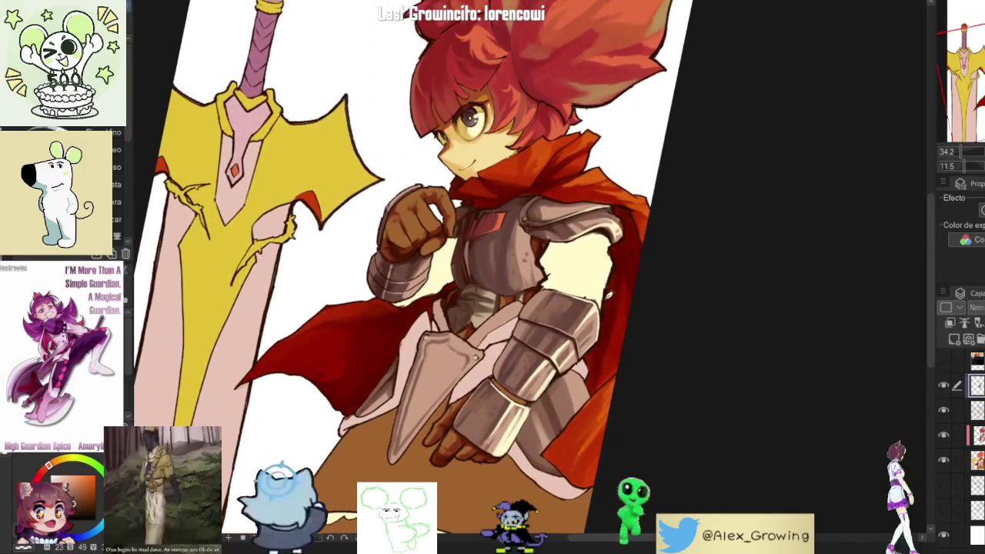
# - Toggle the armour layer to compare shading, fit the view with Ctrl+0, and leave it visible
pyautogui.click(944, 386)
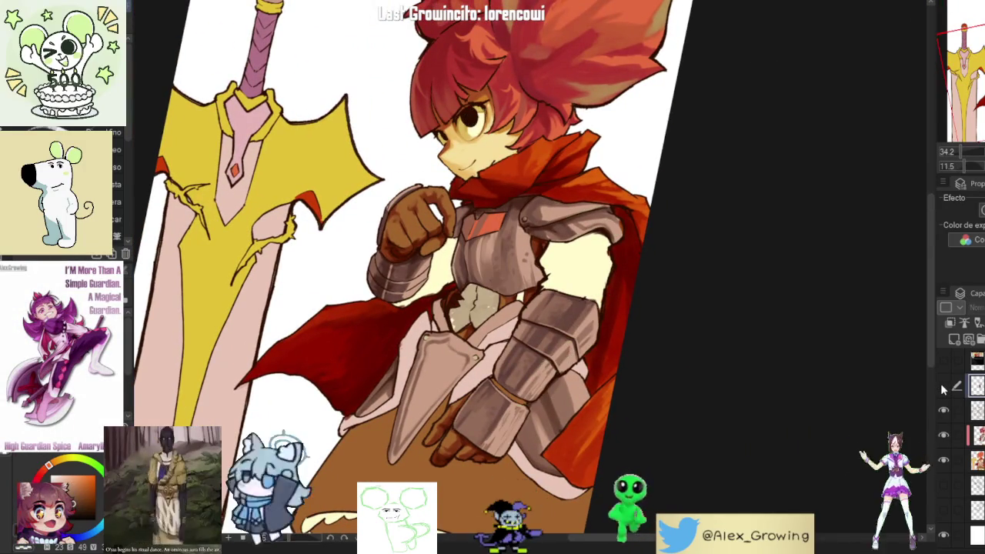
pyautogui.scroll(4, 514, 320)
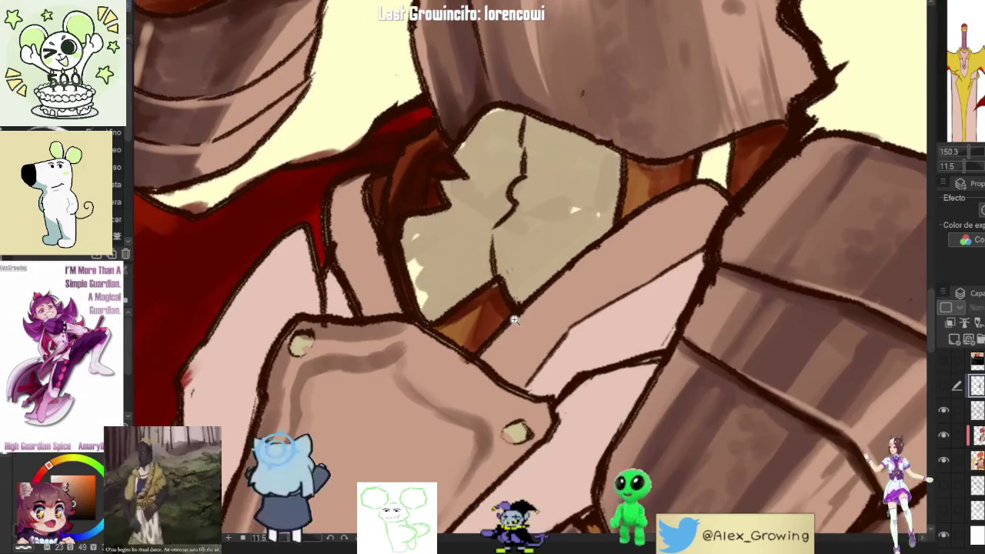
pyautogui.scroll(-2, 514, 321)
pyautogui.scroll(-2, 514, 320)
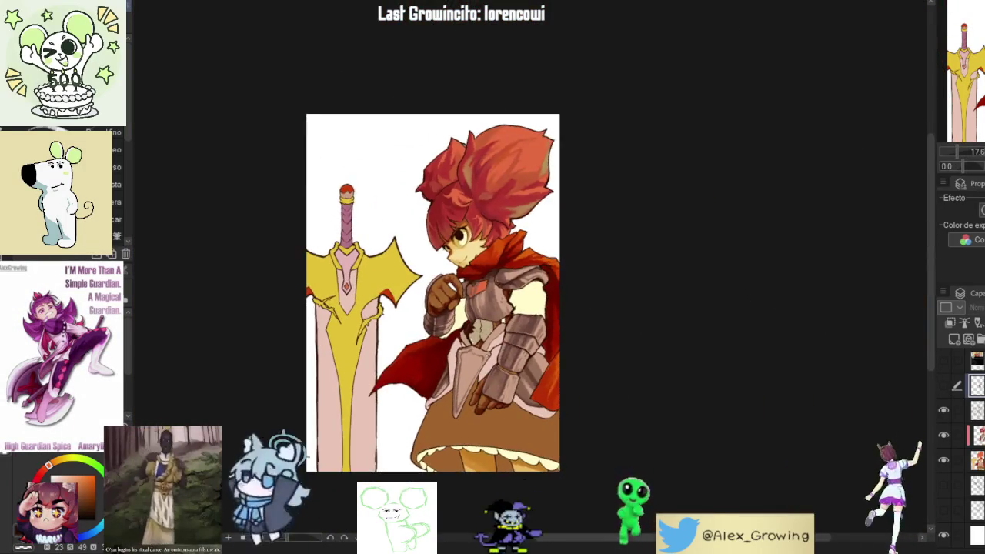
pyautogui.hotkey('ctrl', '0')
pyautogui.click(944, 389)
pyautogui.click(944, 388)
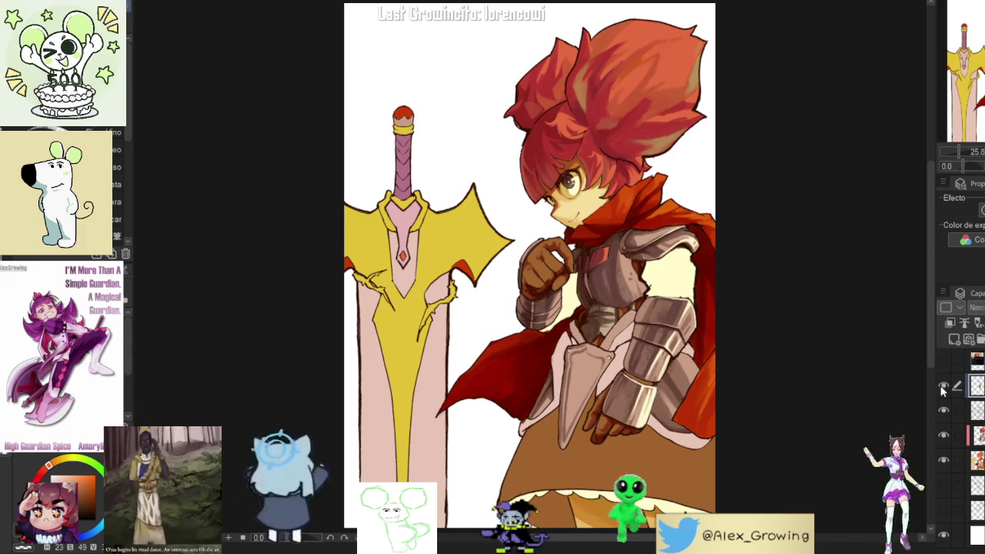
pyautogui.click(942, 389)
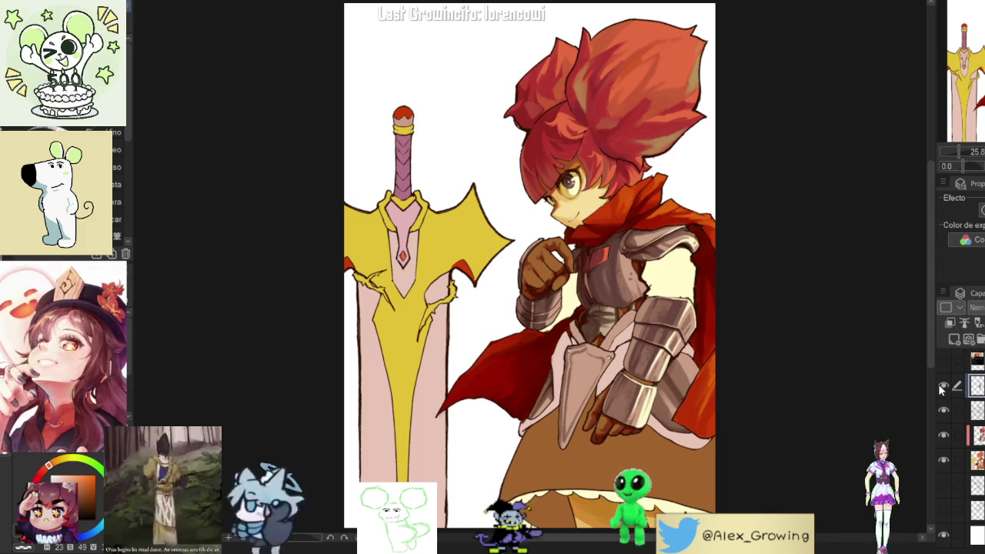
pyautogui.scroll(2, 666, 177)
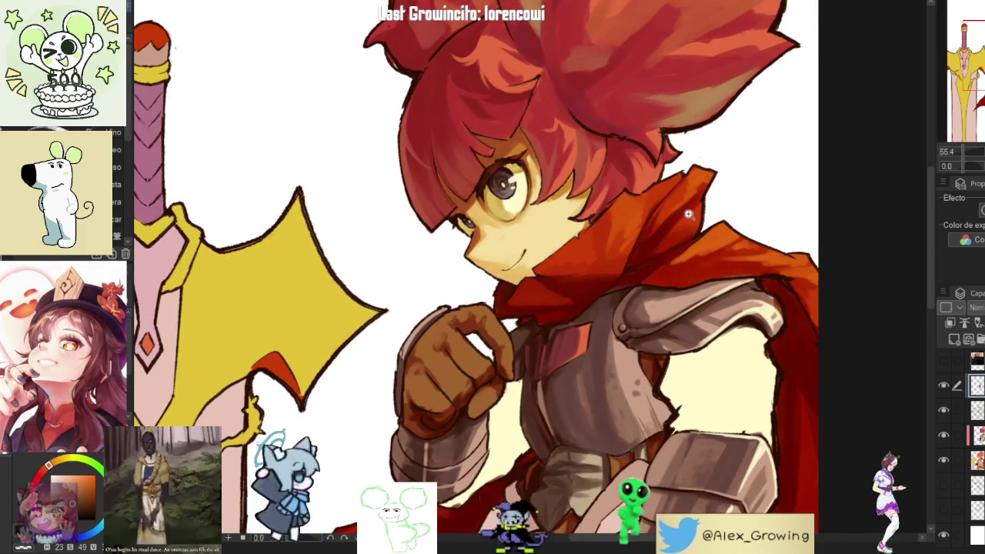
pyautogui.scroll(-3, 668, 183)
pyautogui.scroll(1, 669, 191)
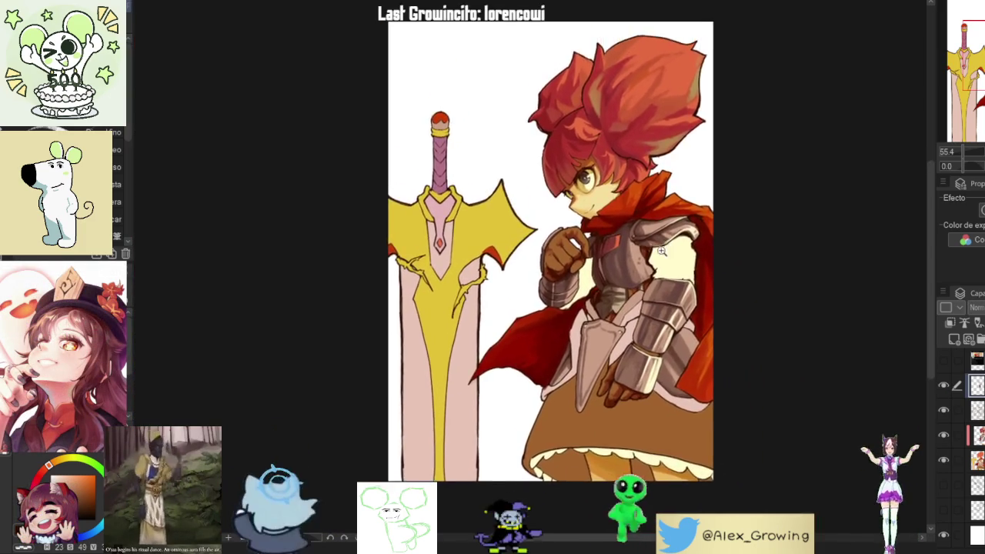
pyautogui.scroll(2, 669, 190)
pyautogui.scroll(1, 909, 237)
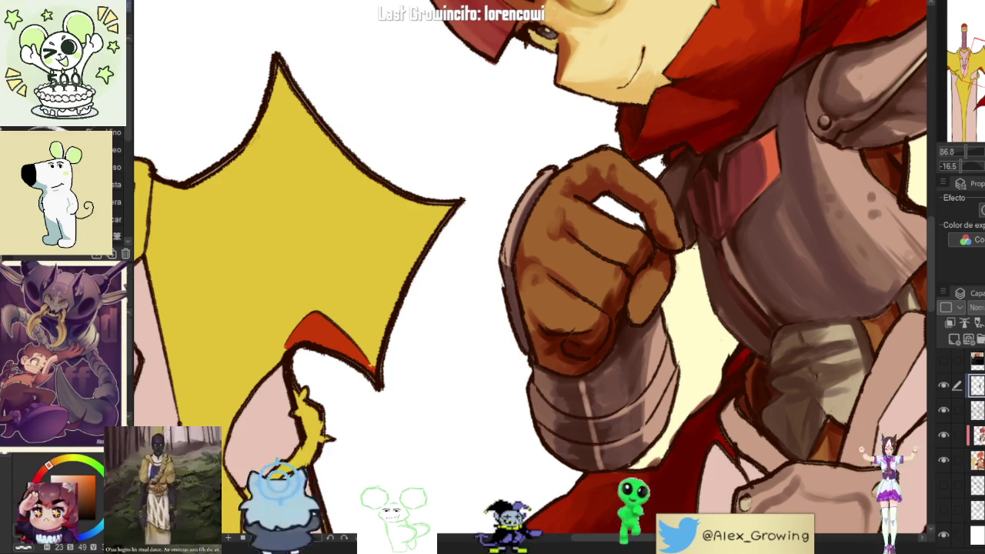
# - Pan and rotate the canvas to frame the knight's face and raised gloved fist
pyautogui.moveTo(539, 231); pyautogui.dragTo(474, 292)
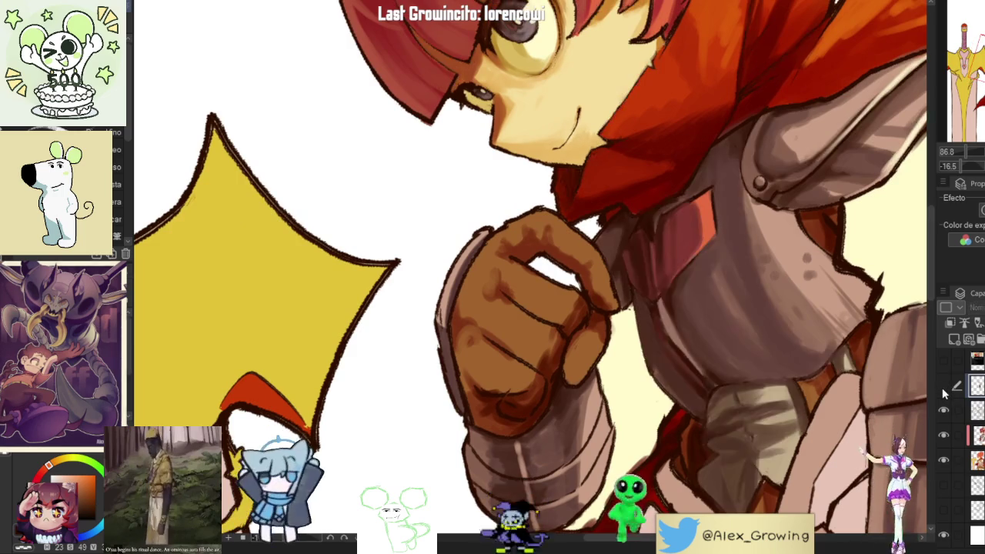
pyautogui.moveTo(569, 232); pyautogui.dragTo(586, 242)
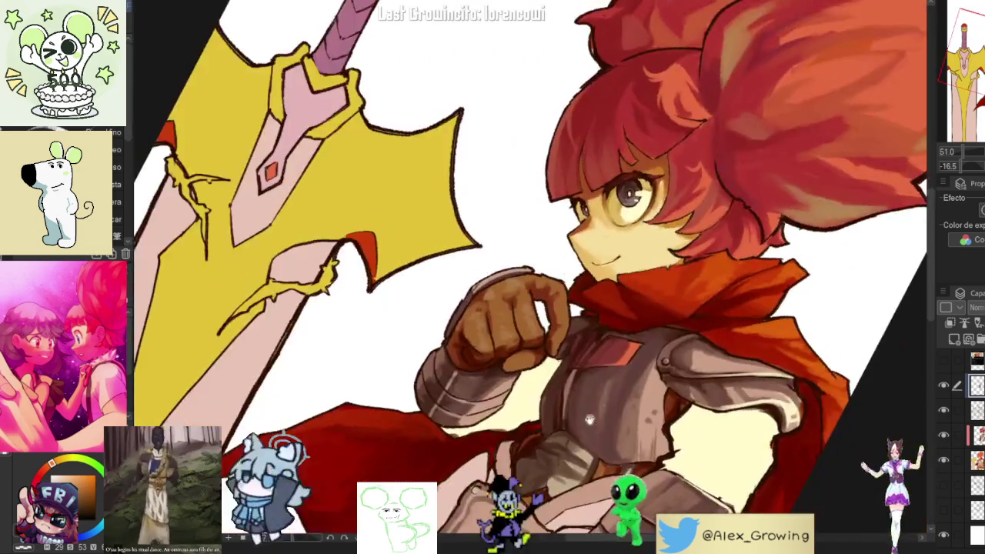
pyautogui.moveTo(586, 302); pyautogui.dragTo(575, 330)
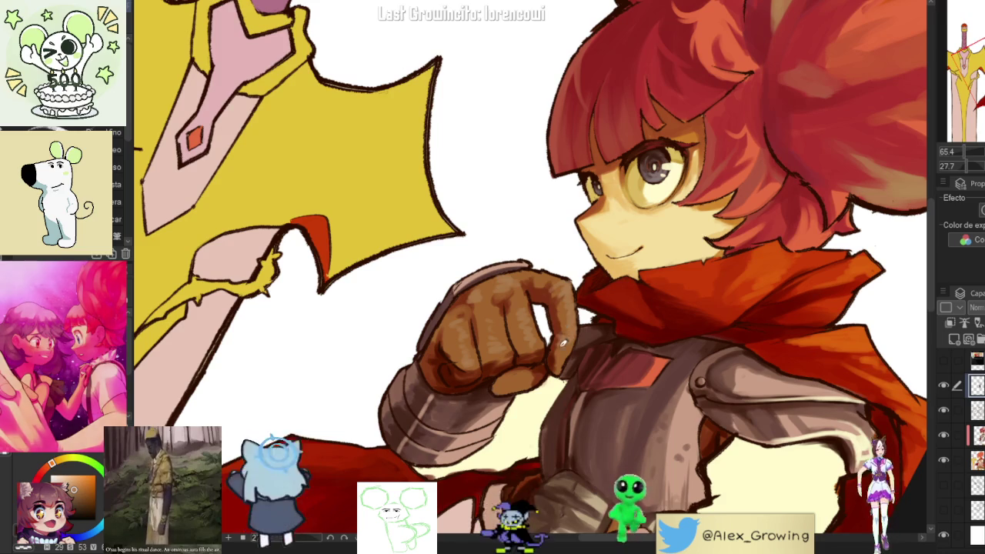
pyautogui.scroll(2, 563, 339)
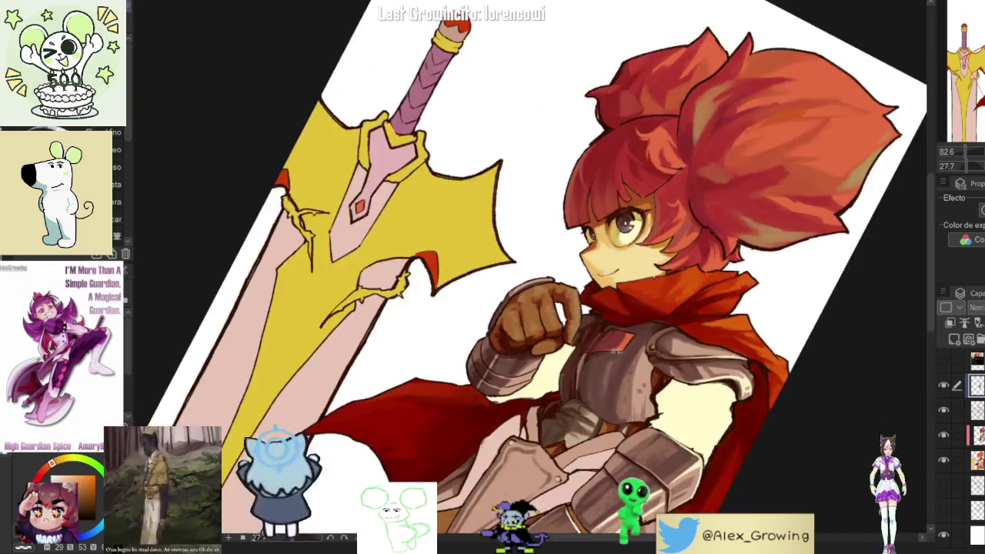
pyautogui.moveTo(578, 294); pyautogui.dragTo(553, 259)
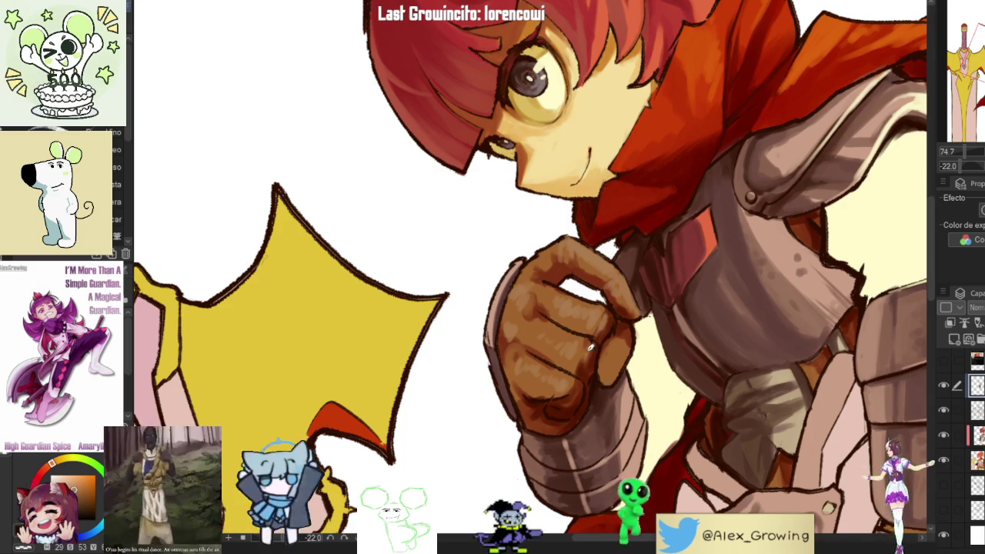
pyautogui.scroll(-2, 588, 367)
pyautogui.scroll(-2, 588, 366)
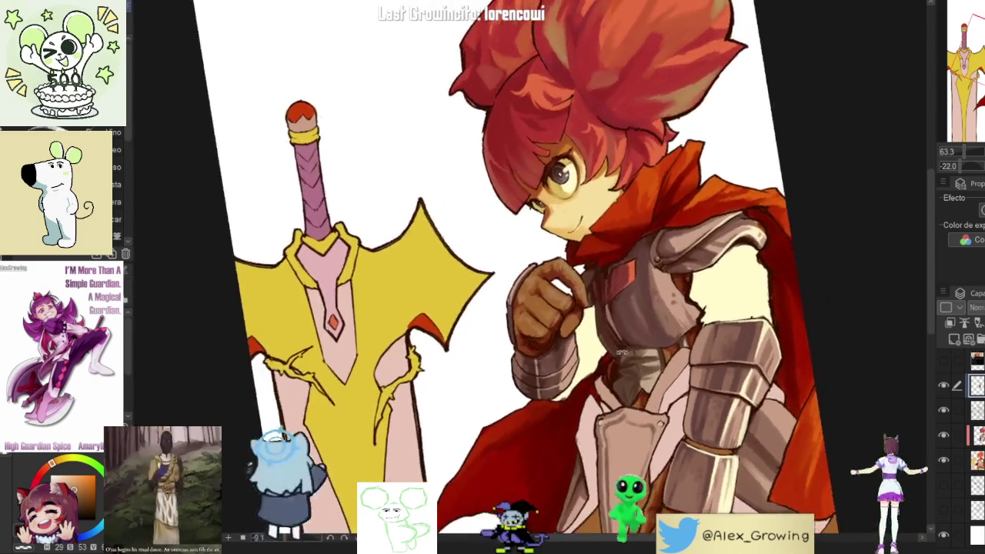
pyautogui.scroll(2, 526, 393)
# - Adjust tilt and zoom to bring the fist upright and close for painting
pyautogui.moveTo(522, 394); pyautogui.dragTo(570, 362)
pyautogui.scroll(3, 570, 362)
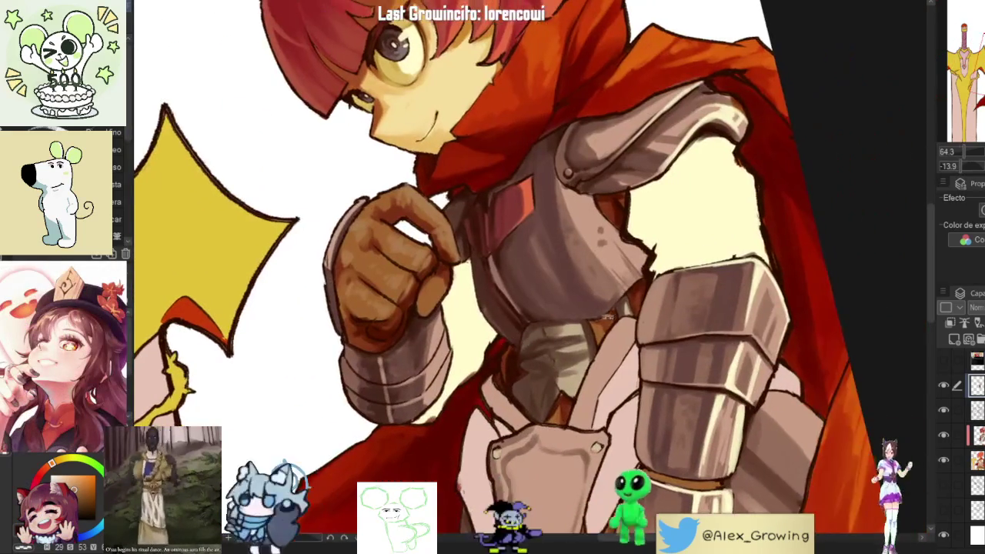
pyautogui.scroll(-3, 620, 320)
pyautogui.moveTo(621, 320); pyautogui.dragTo(654, 331)
pyautogui.scroll(3, 683, 343)
pyautogui.scroll(2, 683, 342)
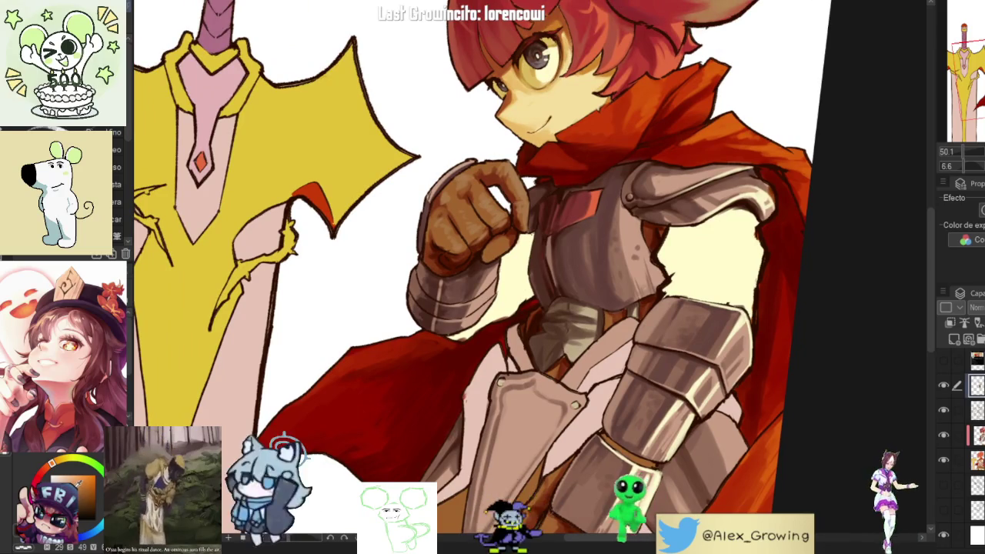
pyautogui.scroll(4, 492, 196)
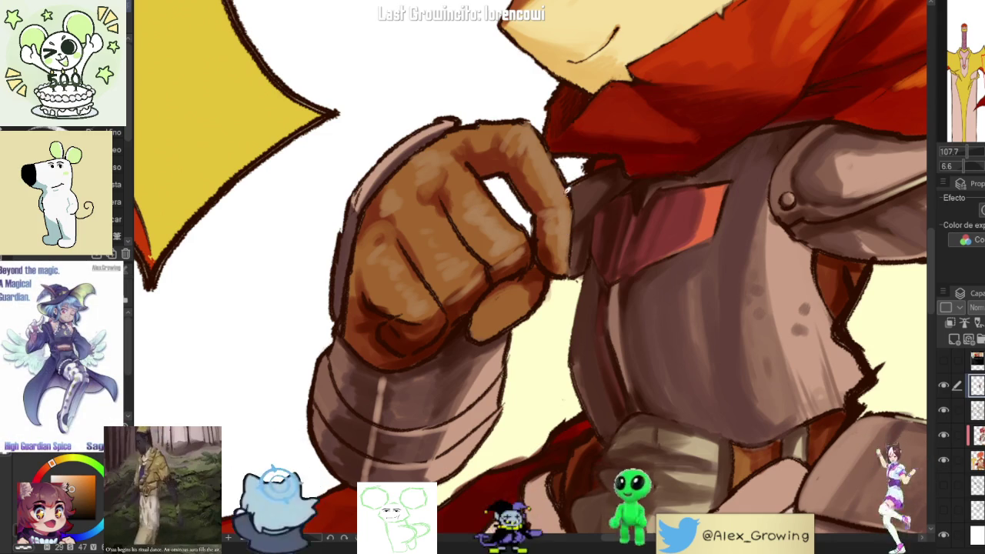
pyautogui.moveTo(579, 217); pyautogui.dragTo(495, 292)
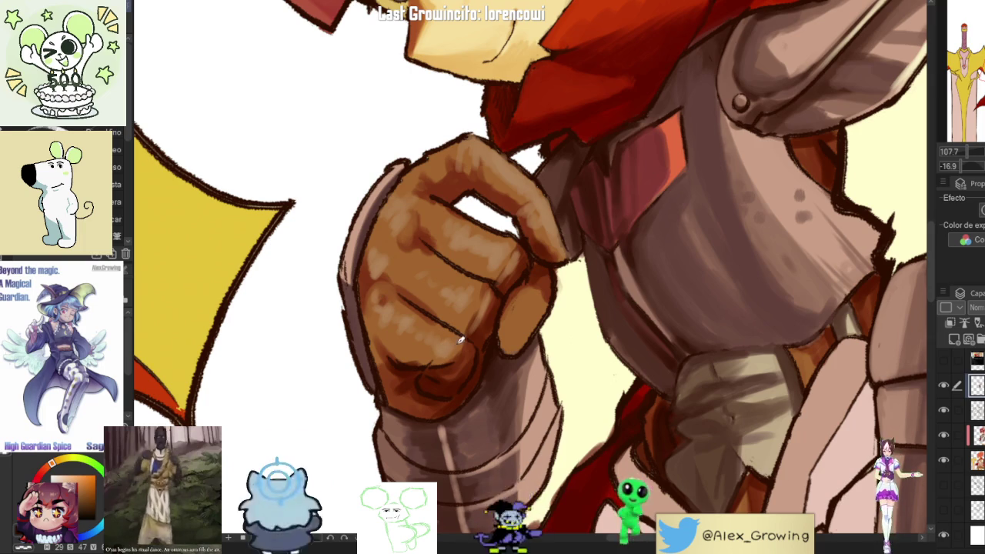
pyautogui.scroll(-5, 456, 361)
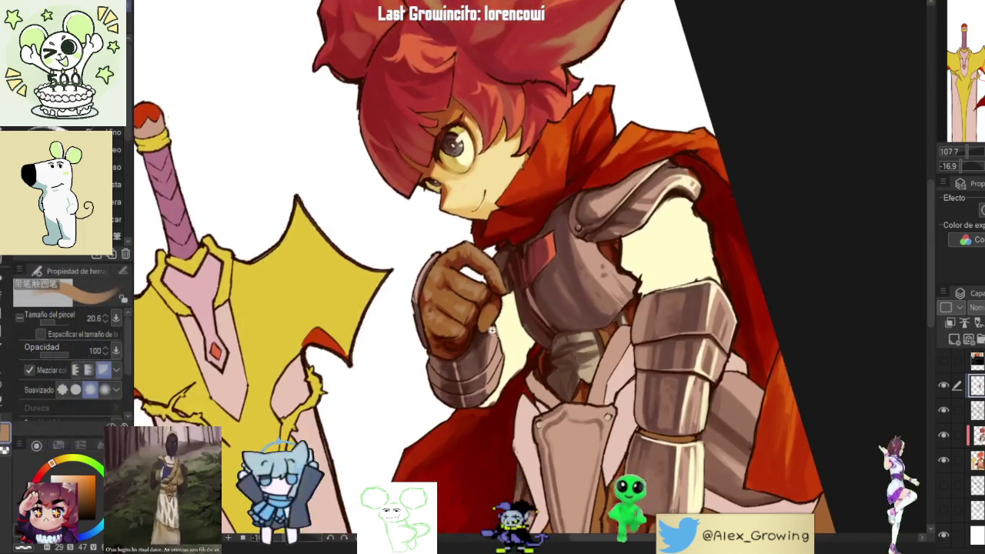
# - Zoom in and out around the gloved hands to frame the lower hand
pyautogui.scroll(2, 511, 308)
pyautogui.scroll(2, 511, 308)
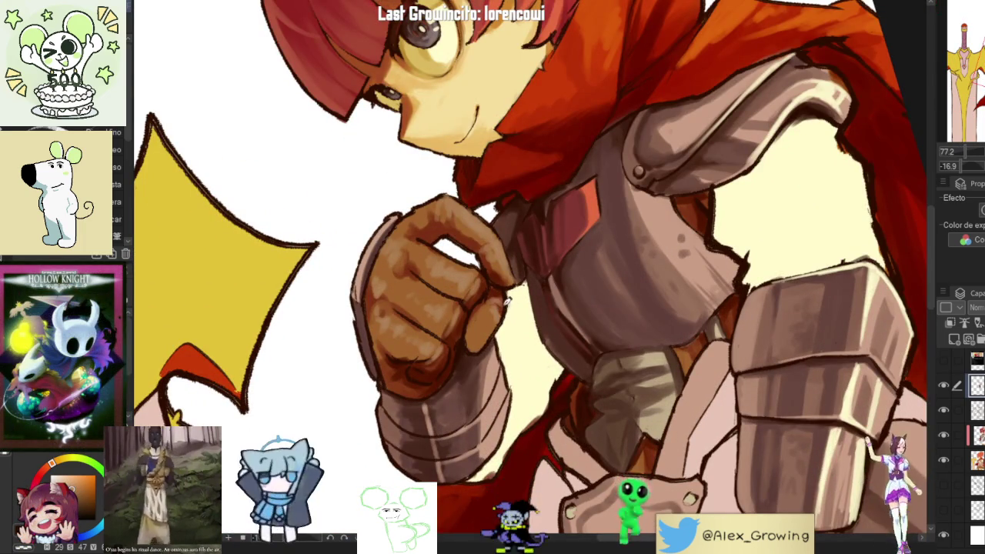
pyautogui.scroll(-4, 506, 304)
pyautogui.scroll(1, 507, 304)
pyautogui.scroll(1, 504, 323)
pyautogui.scroll(1, 496, 420)
pyautogui.scroll(2, 523, 286)
pyautogui.scroll(-2, 516, 291)
pyautogui.scroll(5, 513, 291)
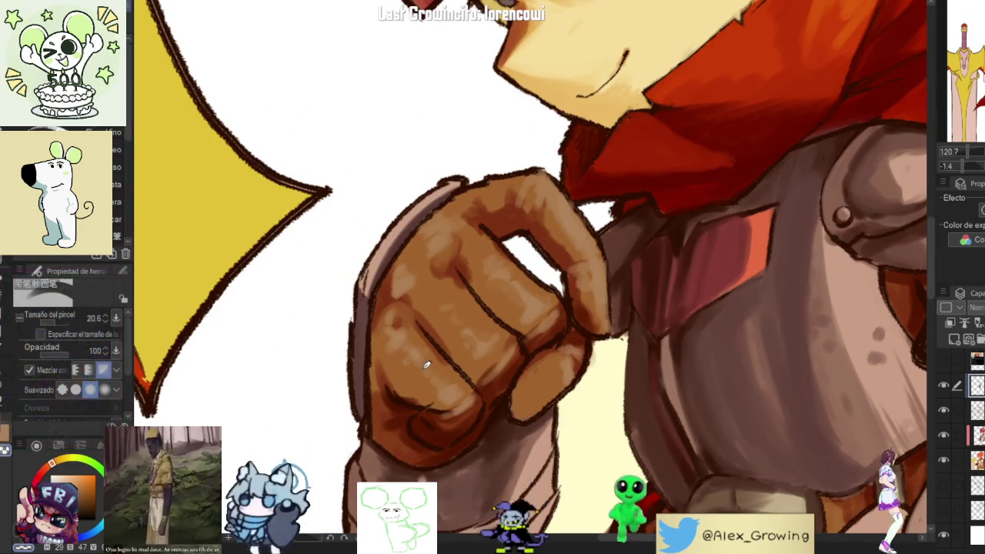
pyautogui.scroll(-3, 498, 344)
pyautogui.scroll(2, 498, 344)
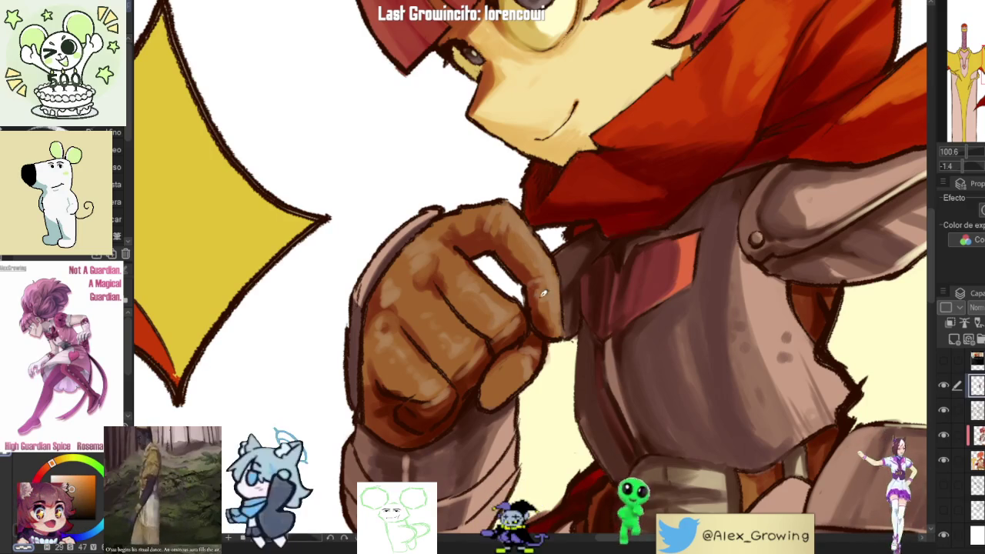
# - Paint a lighter tan stroke along the lower hand's brown finger
pyautogui.scroll(-3, 555, 326)
pyautogui.scroll(4, 541, 308)
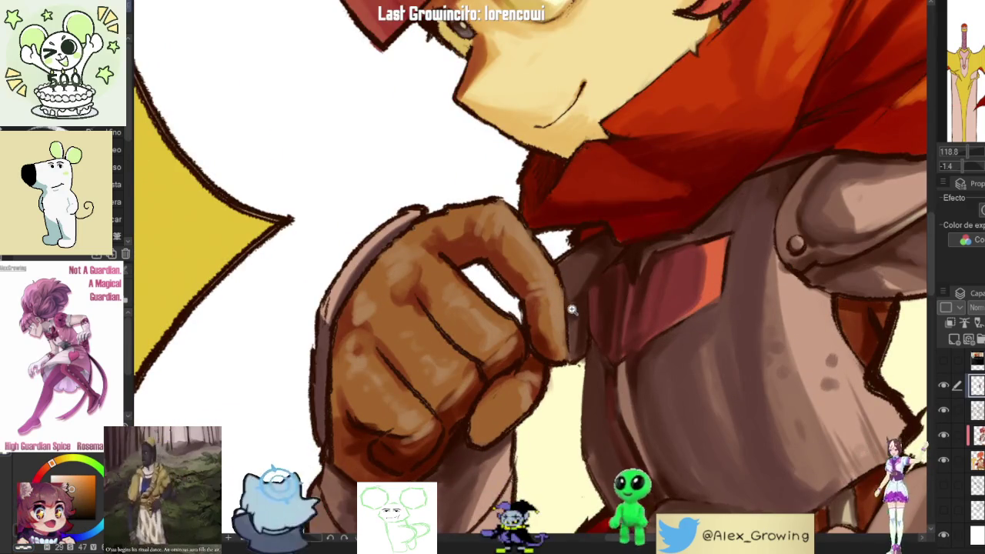
pyautogui.scroll(-5, 556, 290)
pyautogui.scroll(1, 627, 327)
pyautogui.scroll(-2, 626, 326)
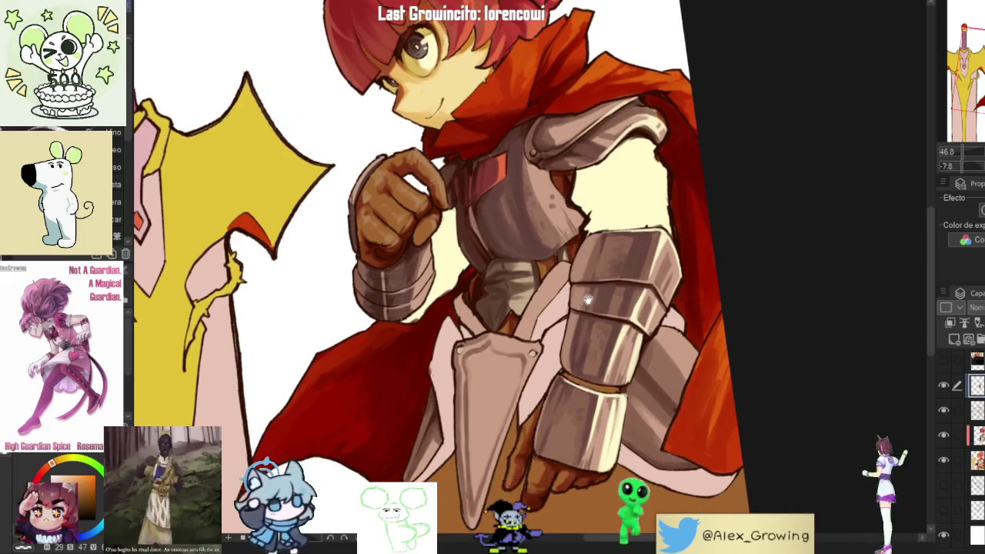
pyautogui.scroll(1, 616, 308)
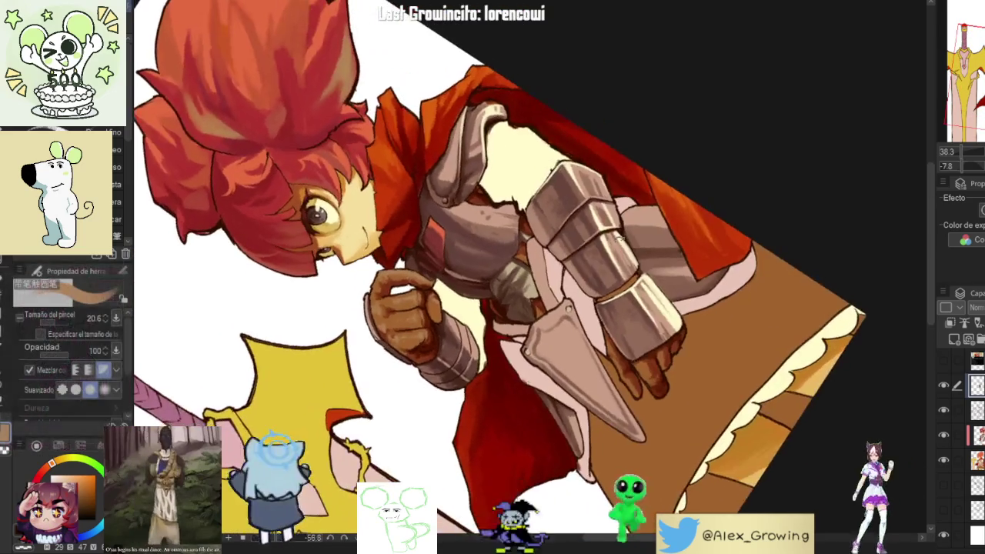
pyautogui.scroll(3, 639, 331)
pyautogui.scroll(2, 656, 356)
pyautogui.moveTo(670, 364); pyautogui.dragTo(694, 390)
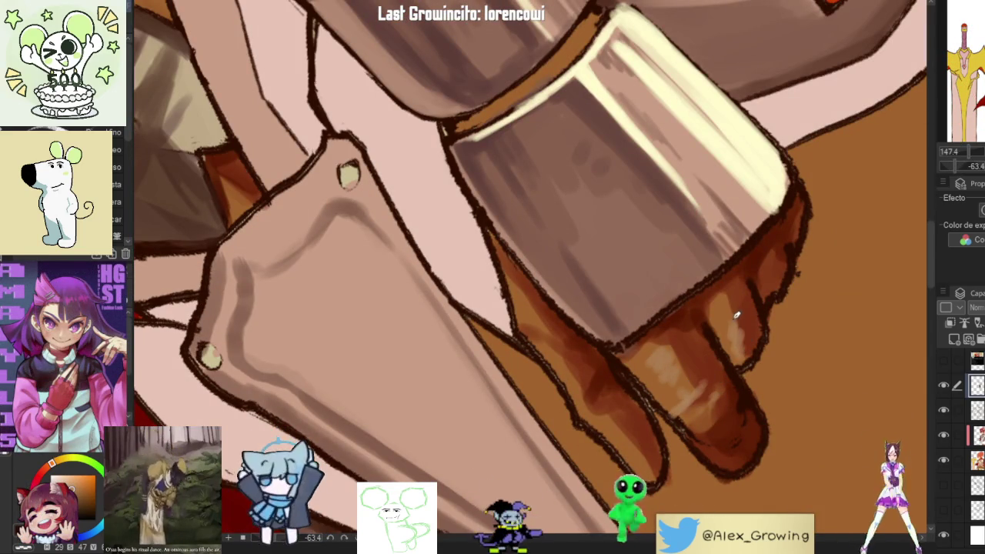
# - Paint warm brown shading on the lower glove below the forearm armor, then zoom out to review
pyautogui.scroll(-5, 754, 287)
pyautogui.scroll(2, 716, 354)
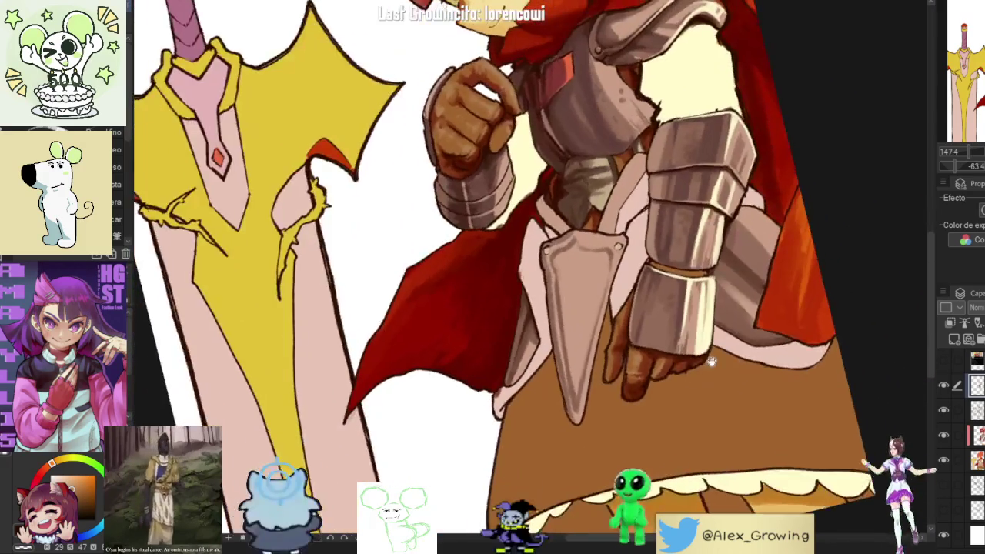
pyautogui.scroll(2, 638, 339)
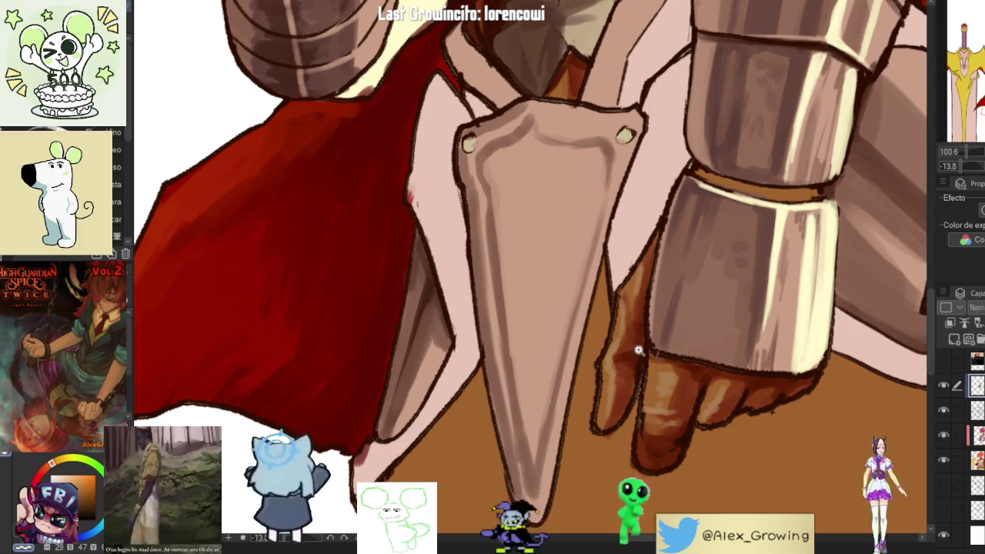
pyautogui.scroll(-4, 637, 351)
pyautogui.scroll(5, 593, 360)
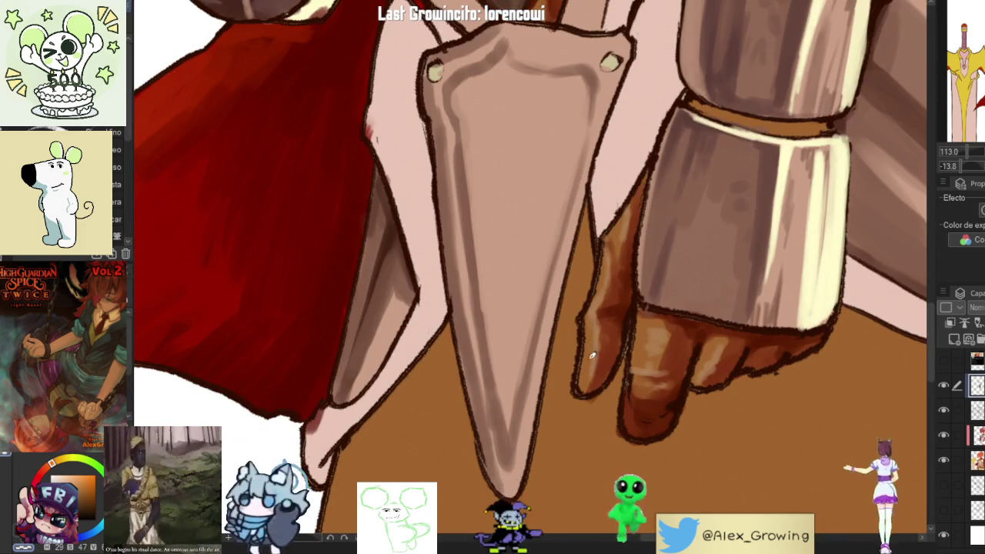
pyautogui.scroll(-3, 612, 317)
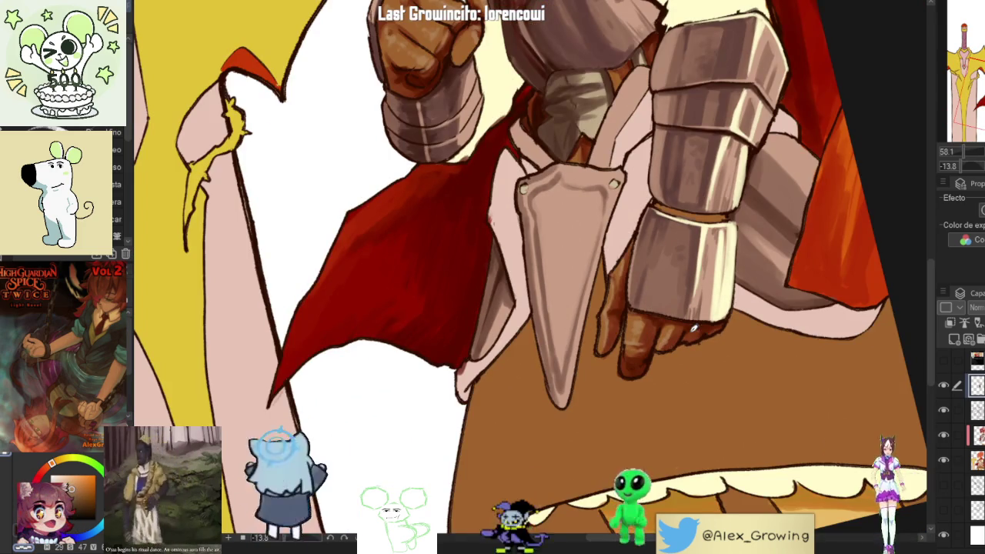
pyautogui.scroll(-1, 795, 351)
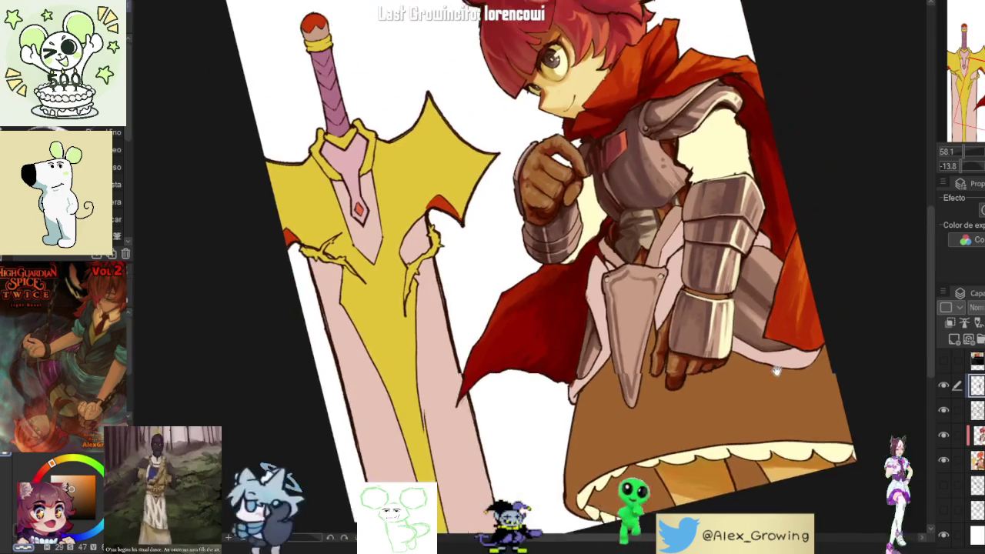
pyautogui.scroll(2, 769, 369)
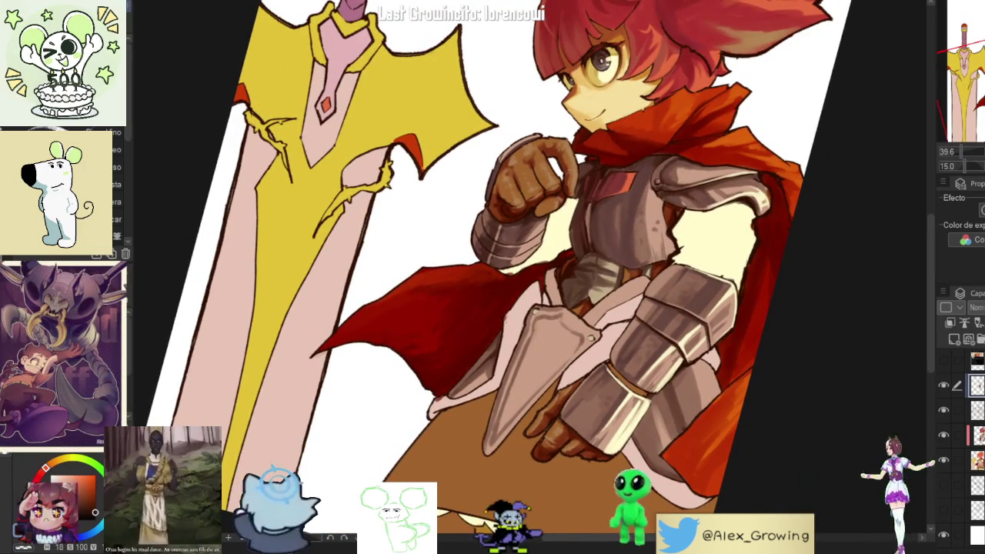
# - Reset the canvas rotation, zoom out, and mirror the view horizontally to check the drawing
pyautogui.hotkey('ctrl', '@')
pyautogui.hotkey('ctrl', '-')
pyautogui.press('h')
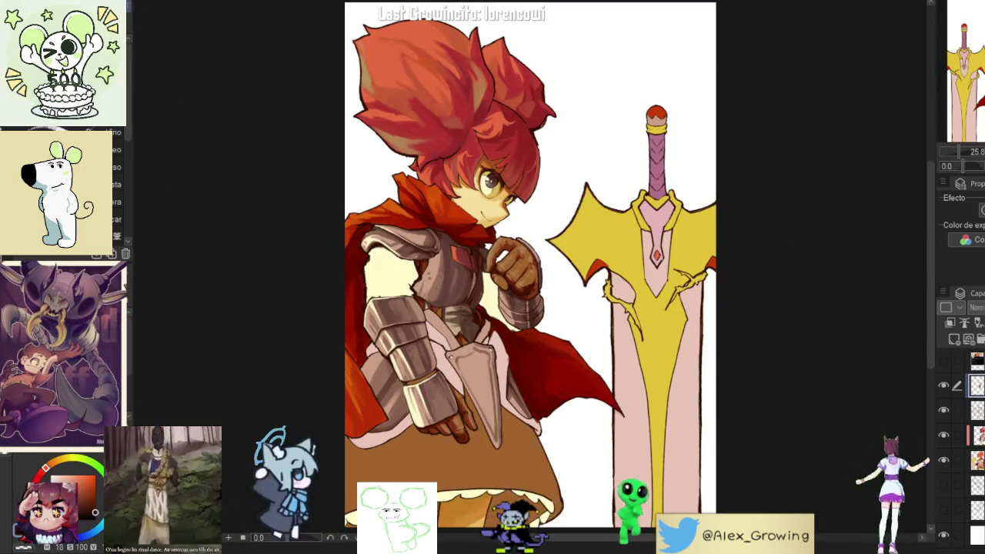
pyautogui.scroll(5, 477, 262)
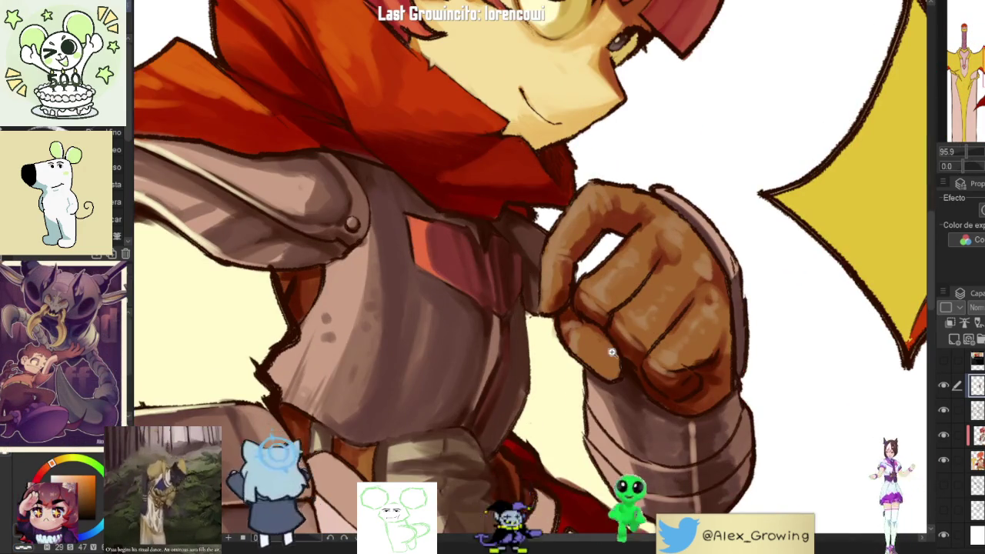
pyautogui.scroll(3, 604, 348)
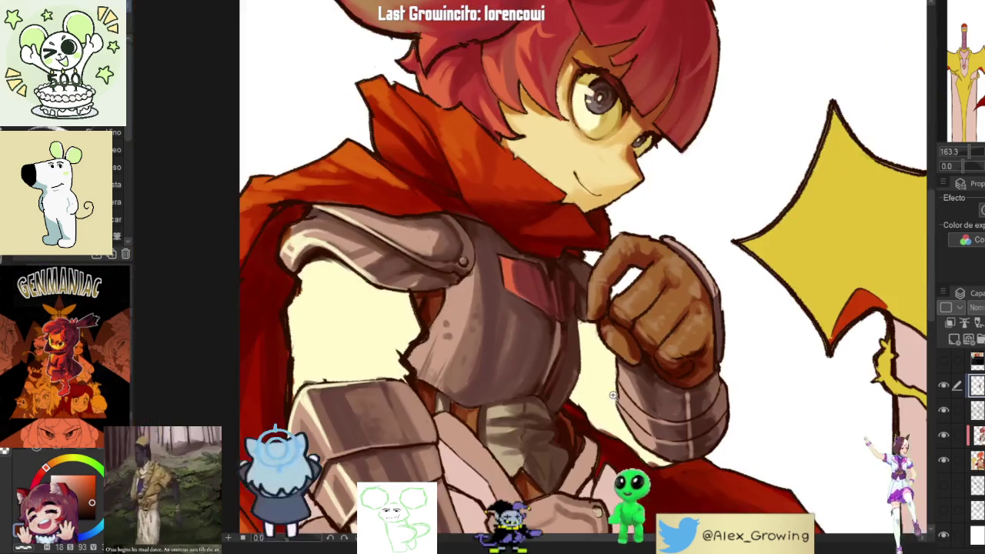
pyautogui.scroll(-5, 605, 324)
pyautogui.moveTo(703, 370)
pyautogui.mouseDown()
pyautogui.moveTo(662, 331)
pyautogui.moveTo(678, 354)
pyautogui.mouseUp()
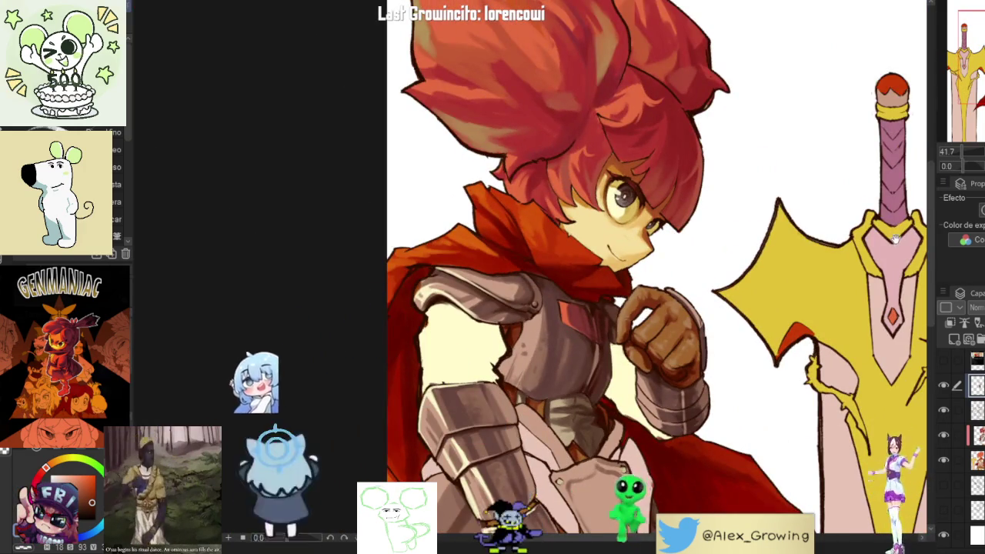
# - Zoom in on the raised fist and deepen the brown shading in the finger creases
pyautogui.scroll(5, 696, 323)
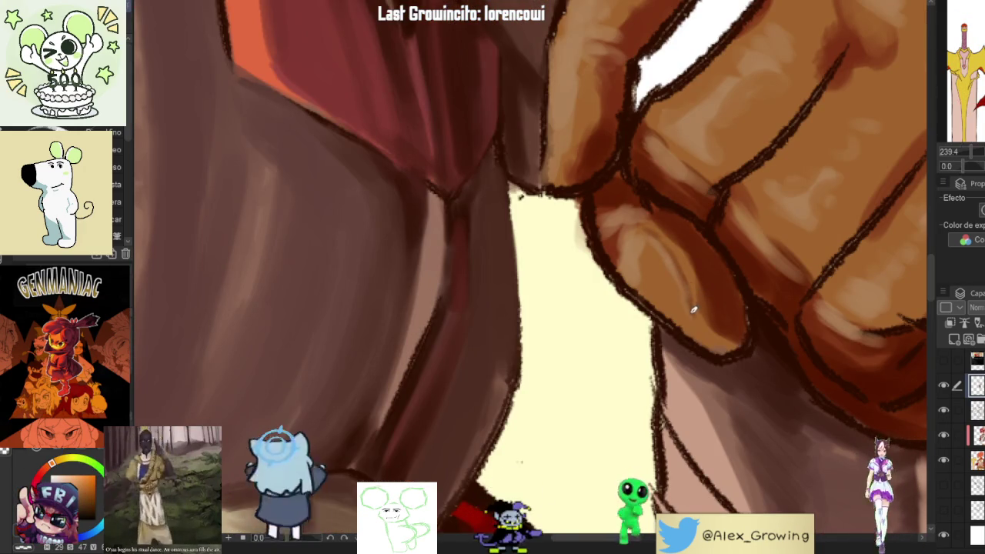
pyautogui.scroll(-3, 733, 326)
pyautogui.scroll(3, 733, 326)
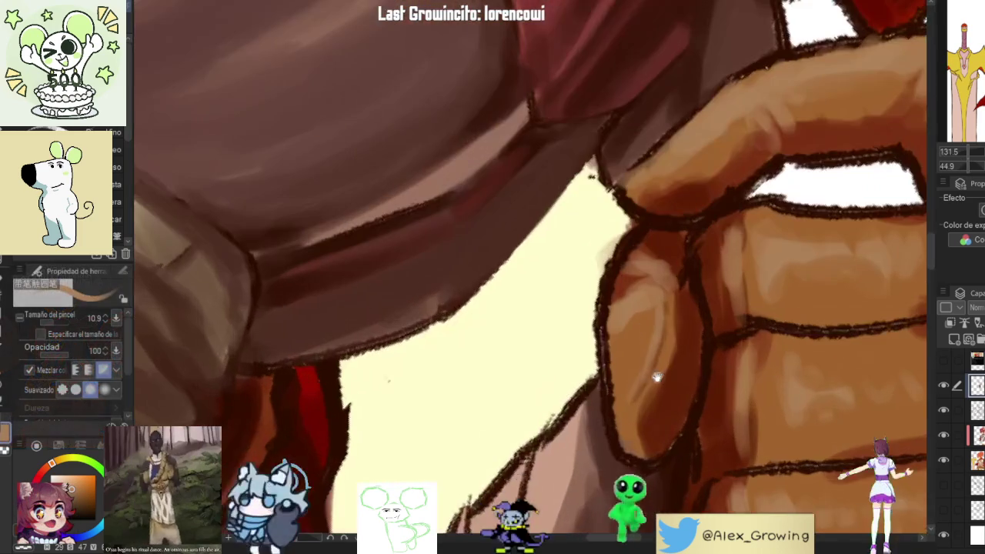
pyautogui.scroll(-3, 670, 400)
pyautogui.scroll(-2, 679, 421)
pyautogui.scroll(-2, 739, 308)
pyautogui.scroll(-2, 762, 223)
pyautogui.scroll(-1, 747, 281)
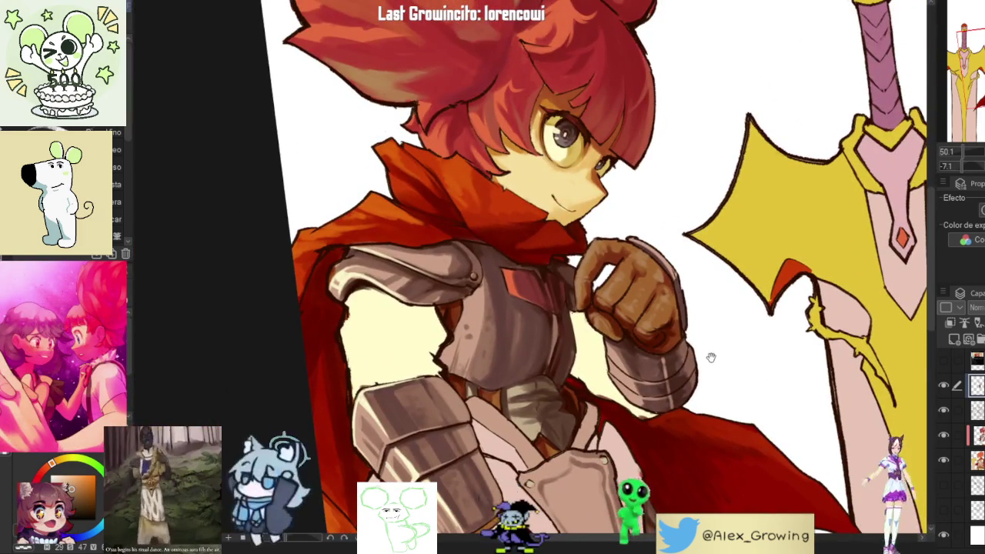
pyautogui.scroll(2, 711, 357)
pyautogui.scroll(3, 663, 224)
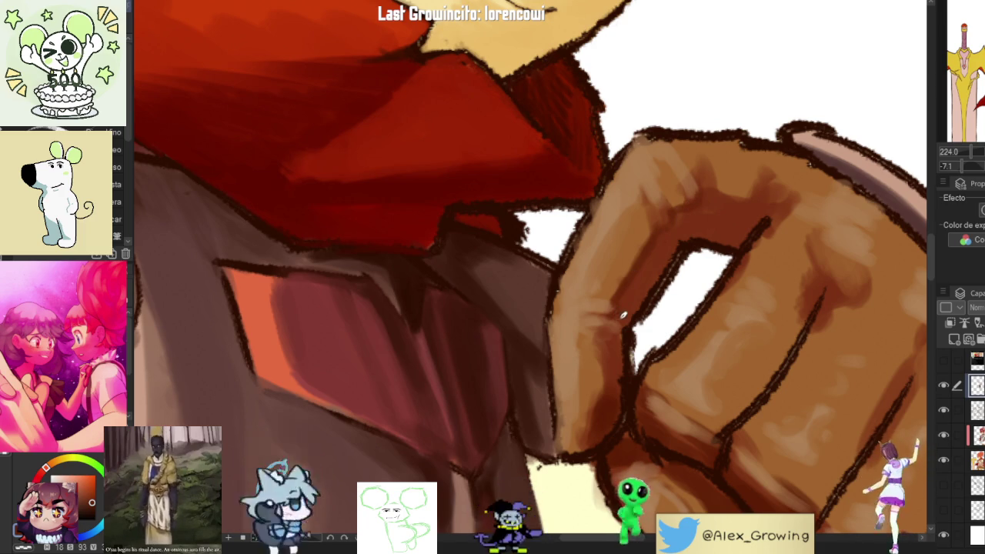
# - Rotate the view to angle the fist and keep shading the knuckles
pyautogui.moveTo(607, 344)
pyautogui.mouseDown()
pyautogui.moveTo(627, 241)
pyautogui.moveTo(583, 304)
pyautogui.mouseUp()
pyautogui.scroll(-3, 583, 304)
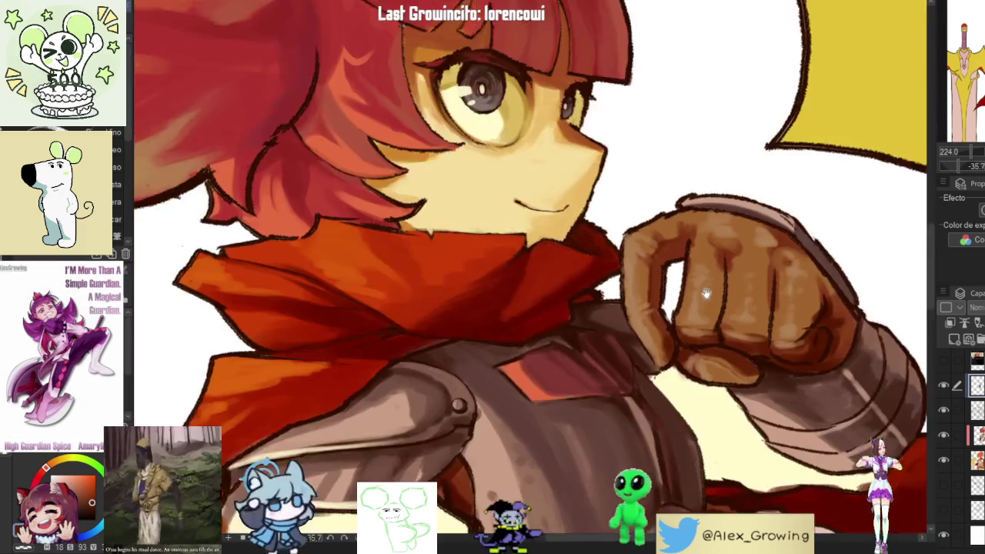
pyautogui.scroll(1, 583, 304)
pyautogui.scroll(3, 582, 304)
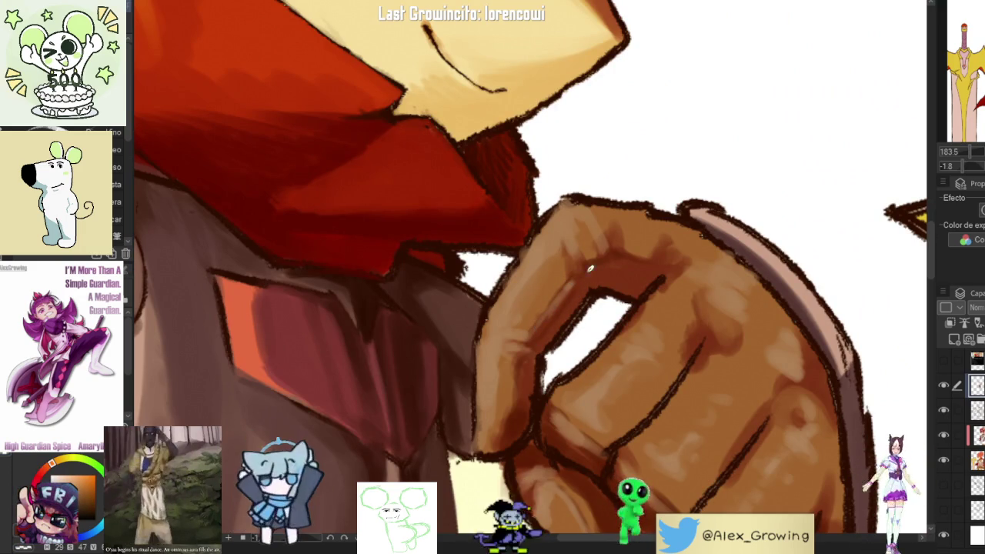
pyautogui.scroll(-3, 631, 254)
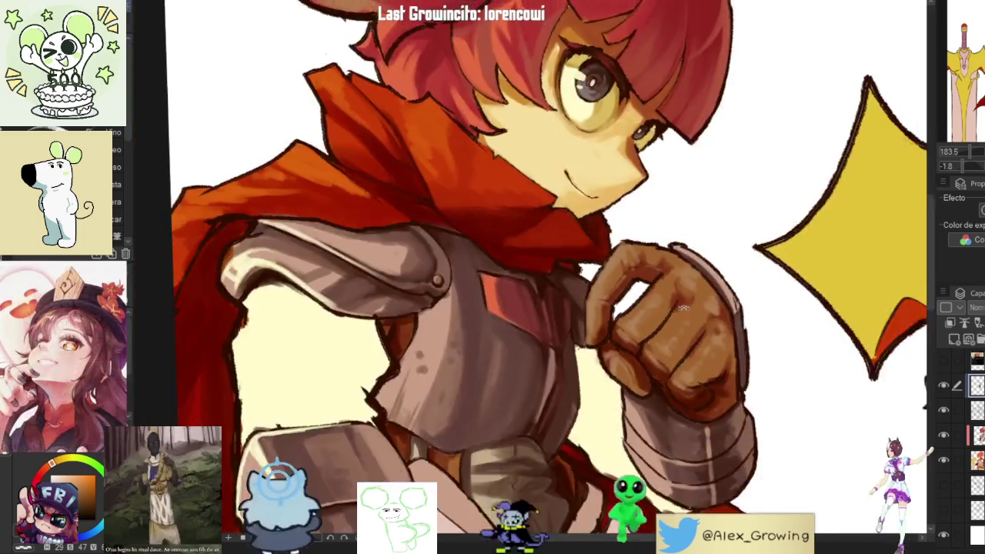
# - Tilt the canvas along the fist and smooth its brown shading
pyautogui.moveTo(631, 253); pyautogui.dragTo(711, 336)
pyautogui.scroll(2, 711, 336)
pyautogui.scroll(5, 711, 335)
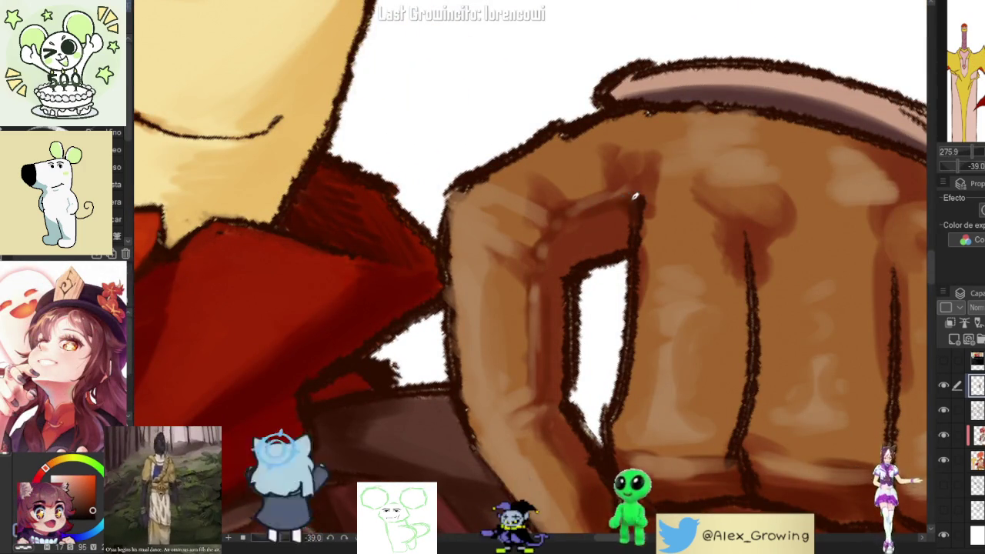
pyautogui.scroll(-5, 639, 195)
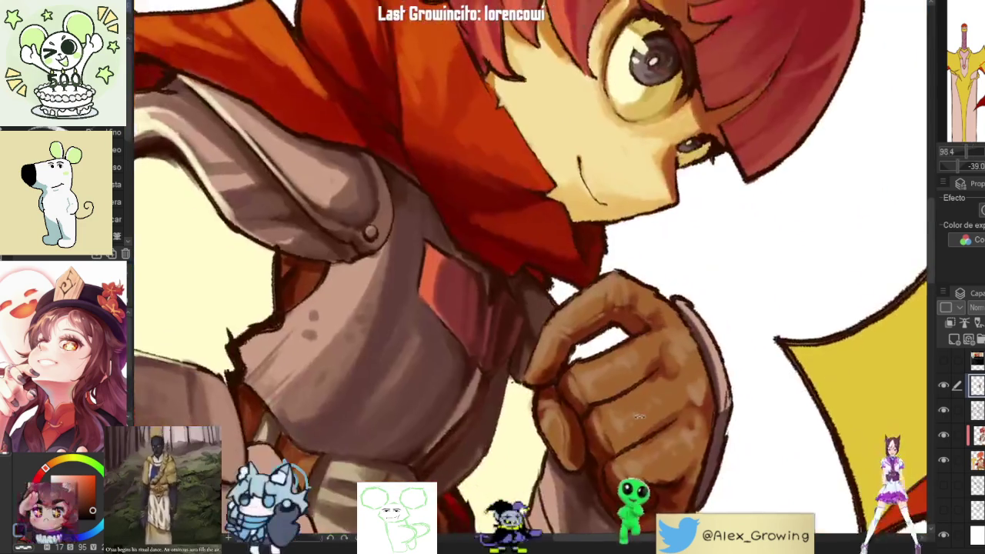
pyautogui.scroll(2, 627, 424)
pyautogui.scroll(3, 608, 370)
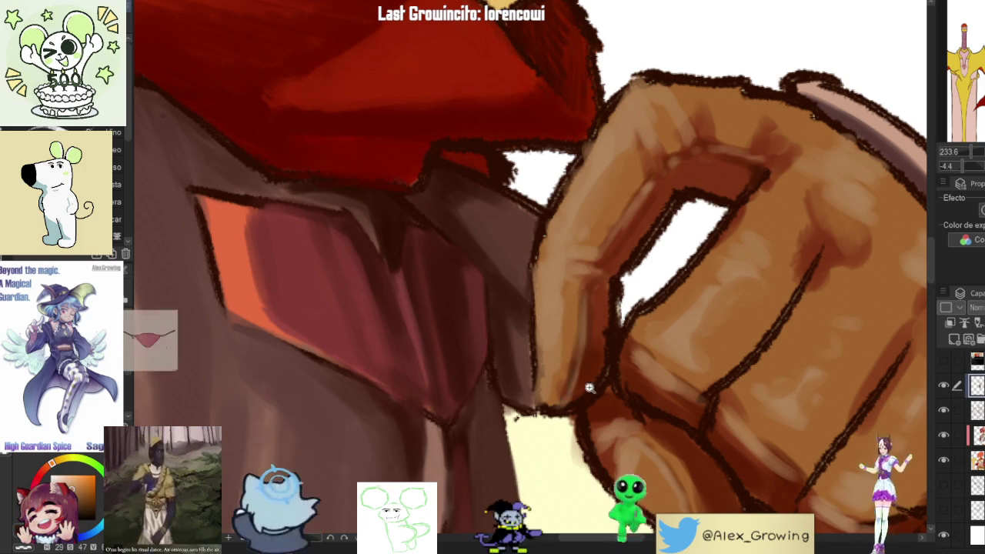
pyautogui.scroll(-5, 578, 393)
pyautogui.scroll(5, 576, 359)
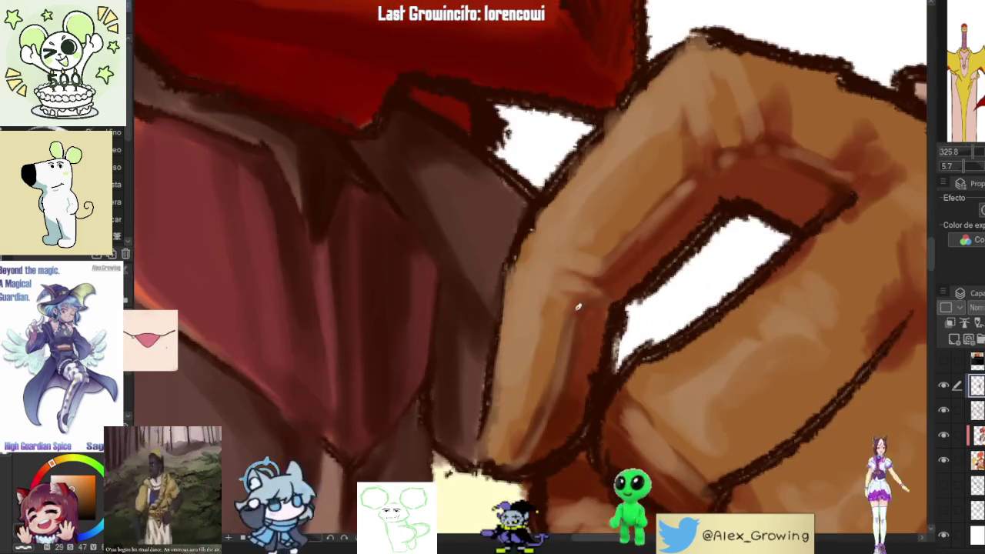
# - Add brighter orange-brown highlights to the fist, then restore the unflipped upright view
pyautogui.keyDown('alt'); pyautogui.click(582, 302); pyautogui.keyUp('alt')
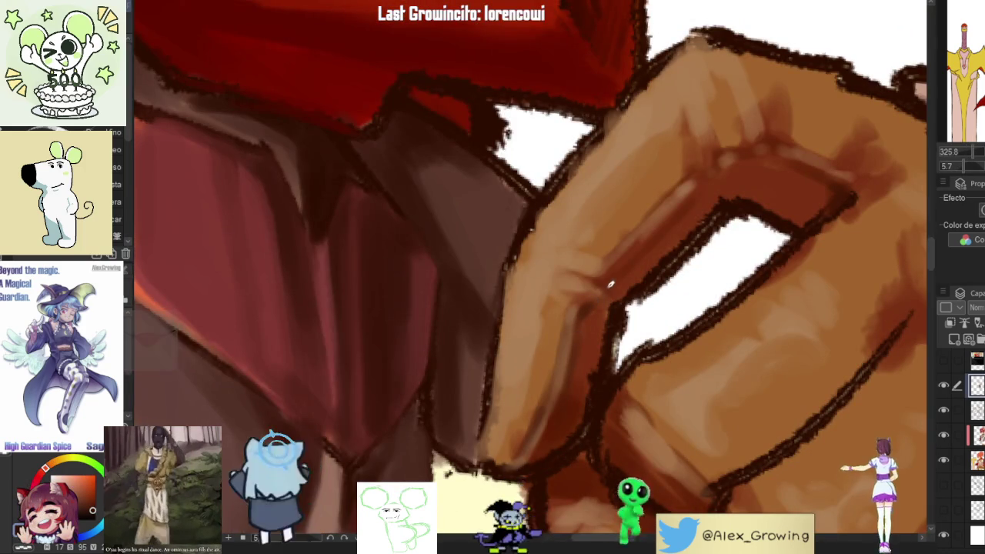
pyautogui.scroll(-5, 608, 282)
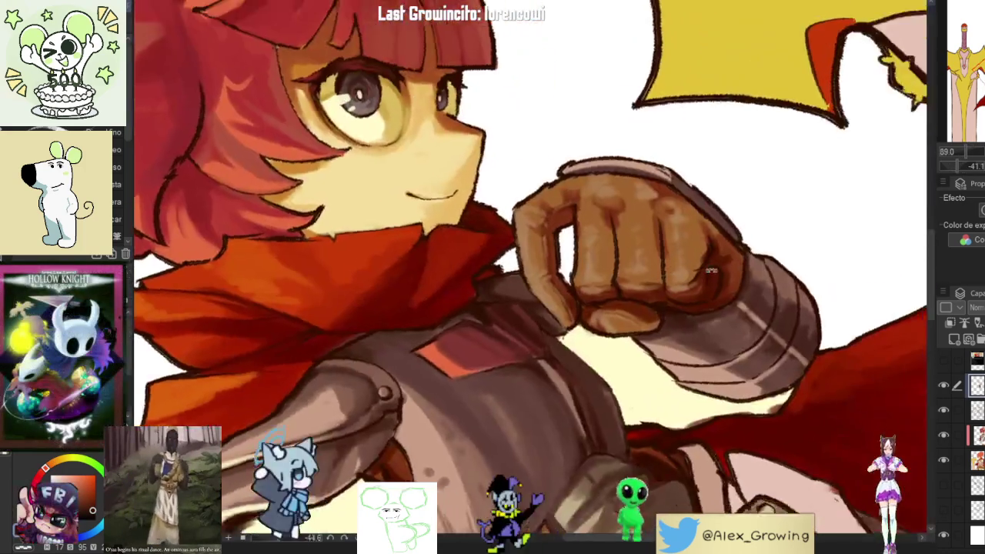
pyautogui.moveTo(711, 271)
pyautogui.mouseDown()
pyautogui.moveTo(680, 228)
pyautogui.moveTo(585, 292)
pyautogui.mouseUp()
pyautogui.scroll(2, 585, 292)
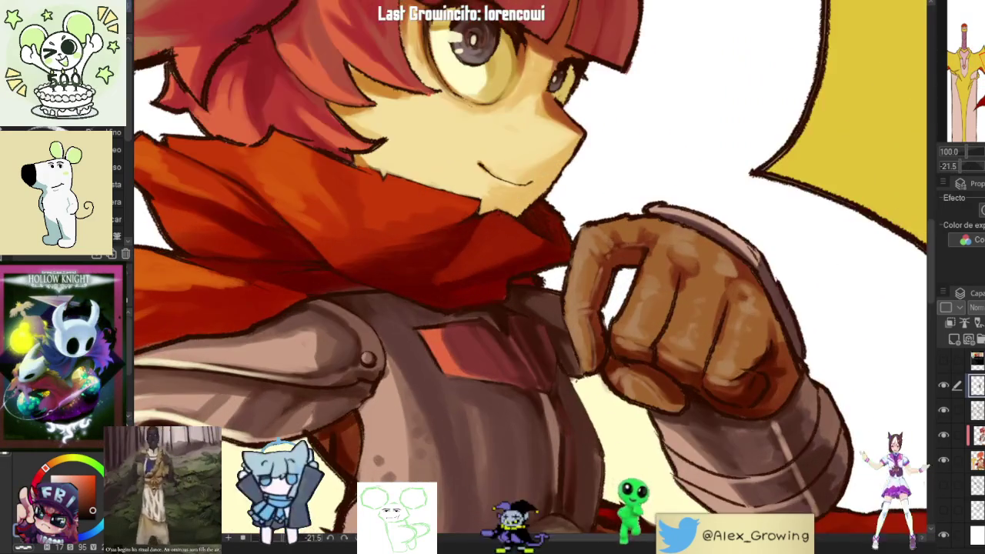
pyautogui.scroll(-2, 531, 270)
pyautogui.hotkey('ctrl', '0')
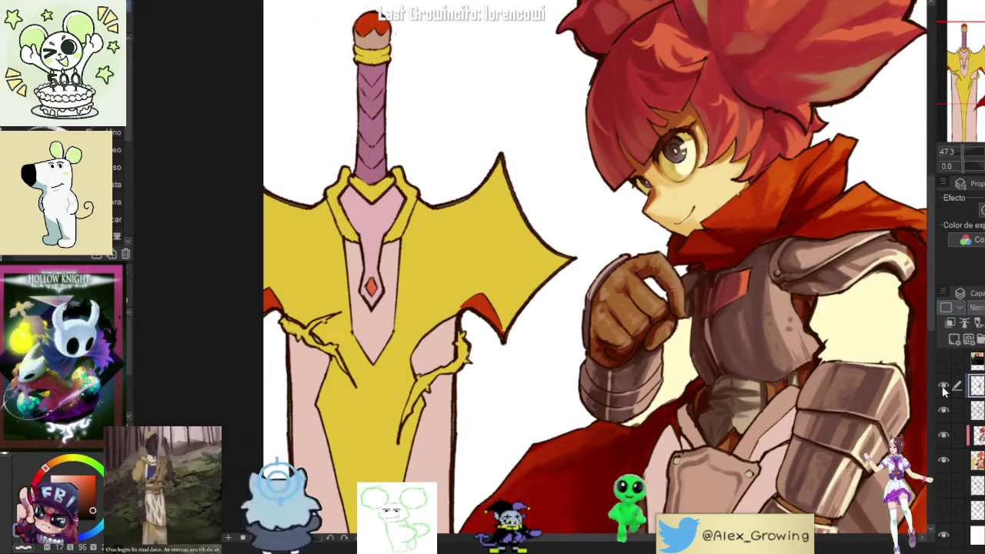
# - Centre the character and pick a new brown colour for shading the fist
pyautogui.moveTo(836, 309); pyautogui.dragTo(764, 305)
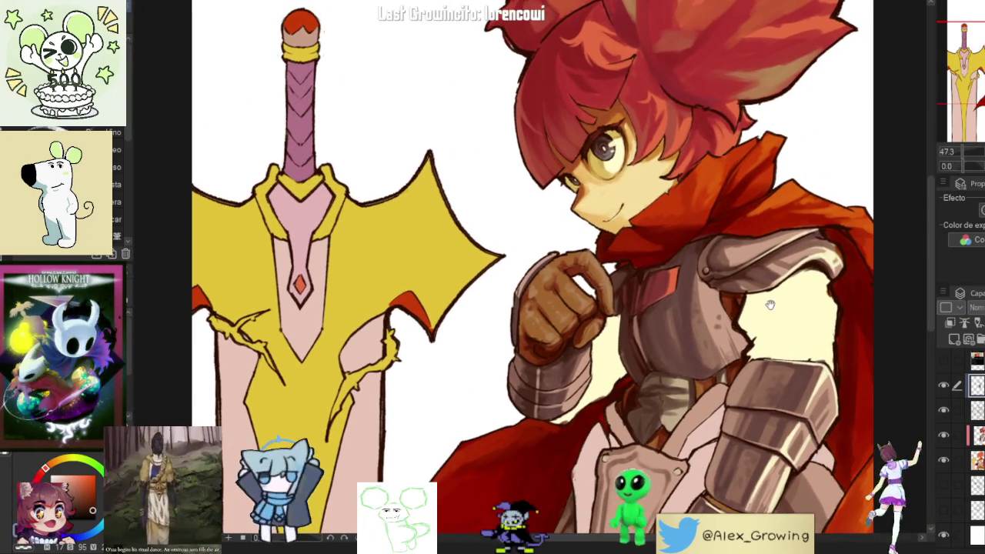
pyautogui.scroll(5, 652, 259)
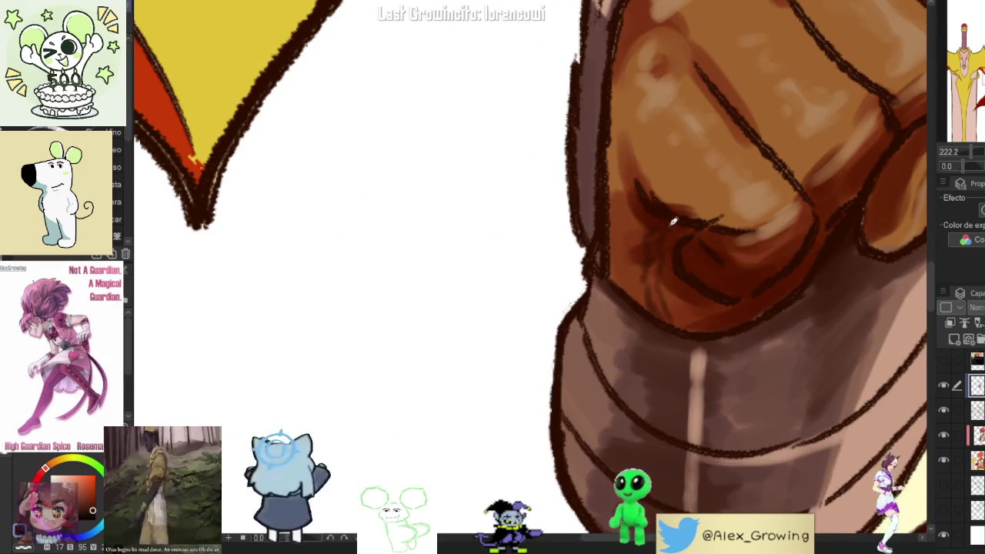
pyautogui.keyDown('alt'); pyautogui.click(669, 236); pyautogui.keyUp('alt')
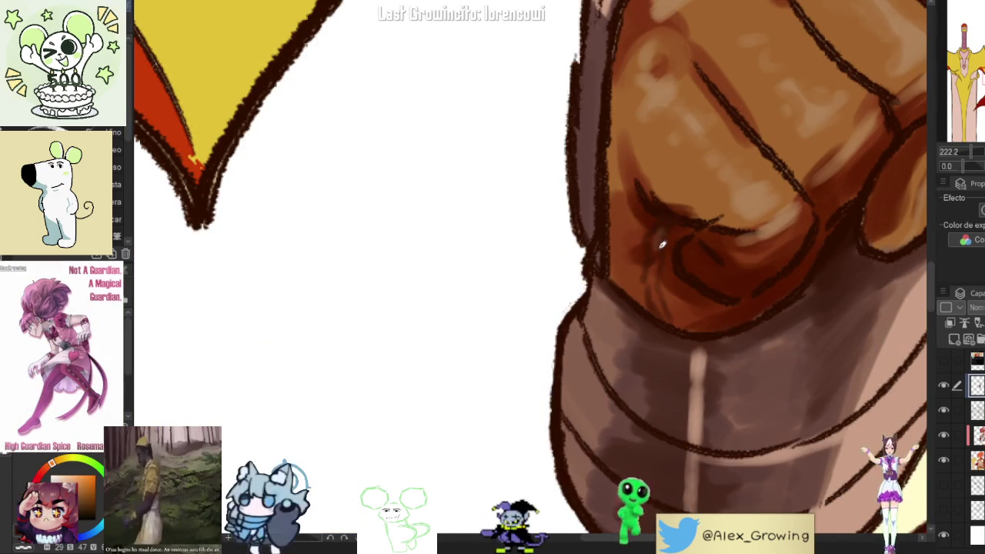
pyautogui.keyDown('alt'); pyautogui.click(660, 280); pyautogui.keyUp('alt')
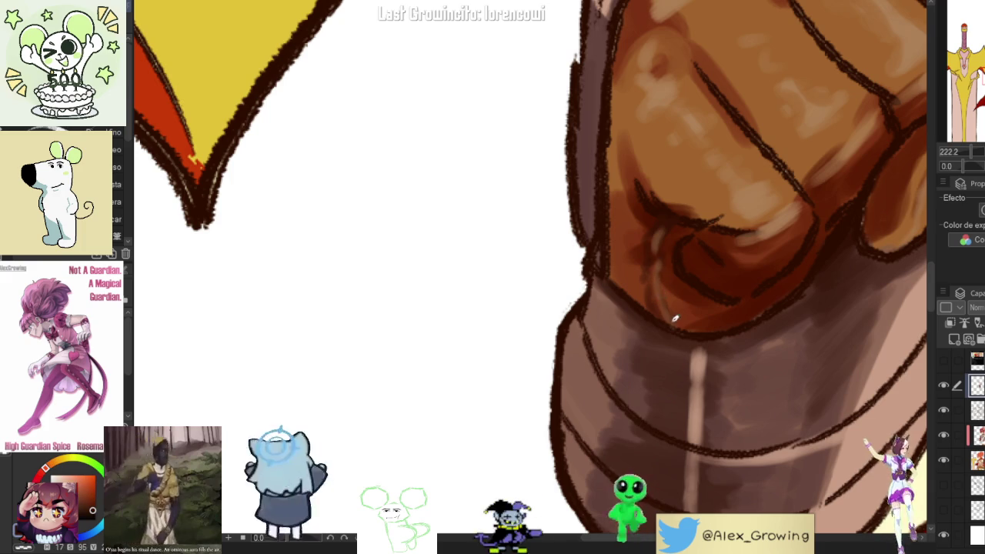
pyautogui.scroll(-5, 671, 308)
pyautogui.scroll(5, 682, 294)
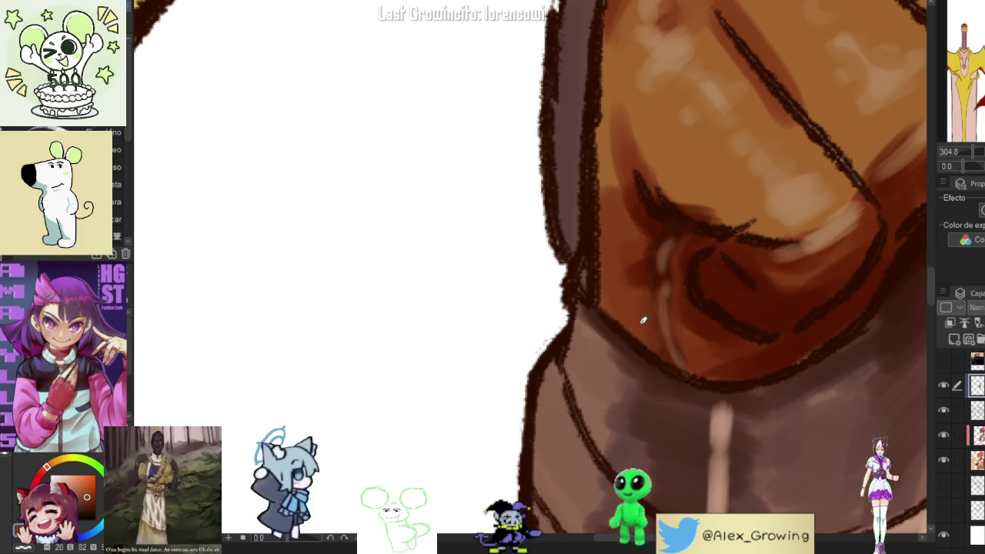
# - Paint shadows and highlights on the clenched glove at the chest
pyautogui.scroll(-2, 708, 264)
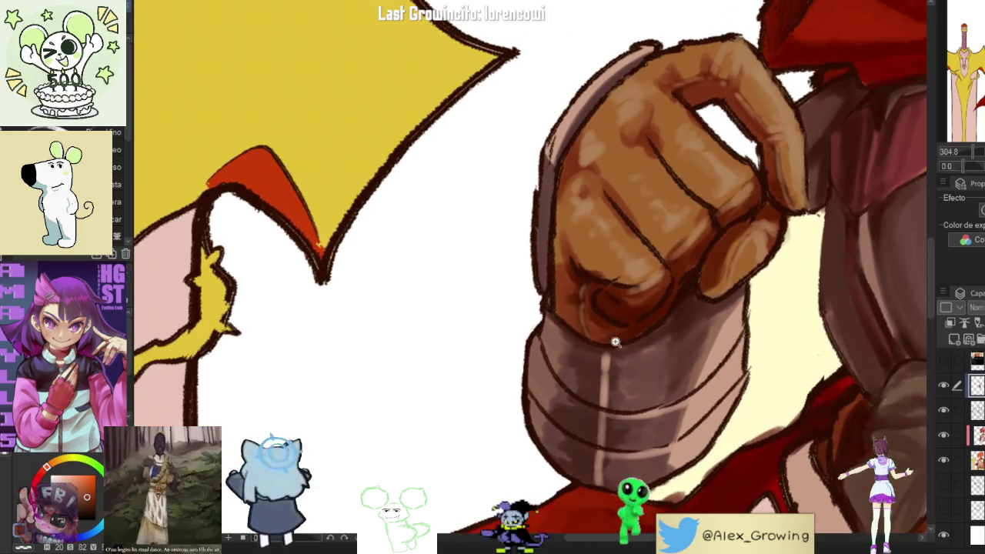
pyautogui.scroll(-2, 684, 341)
pyautogui.scroll(2, 639, 381)
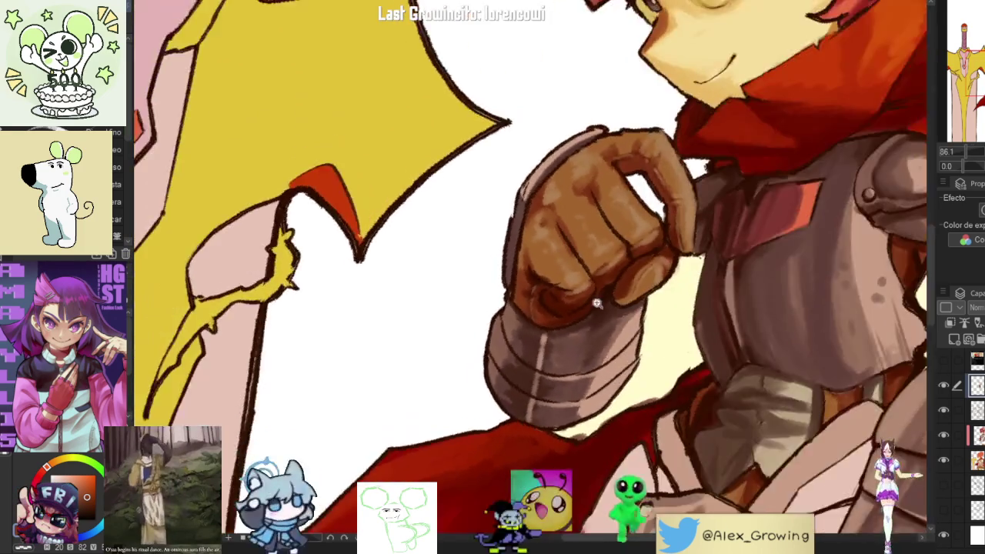
pyautogui.scroll(2, 576, 279)
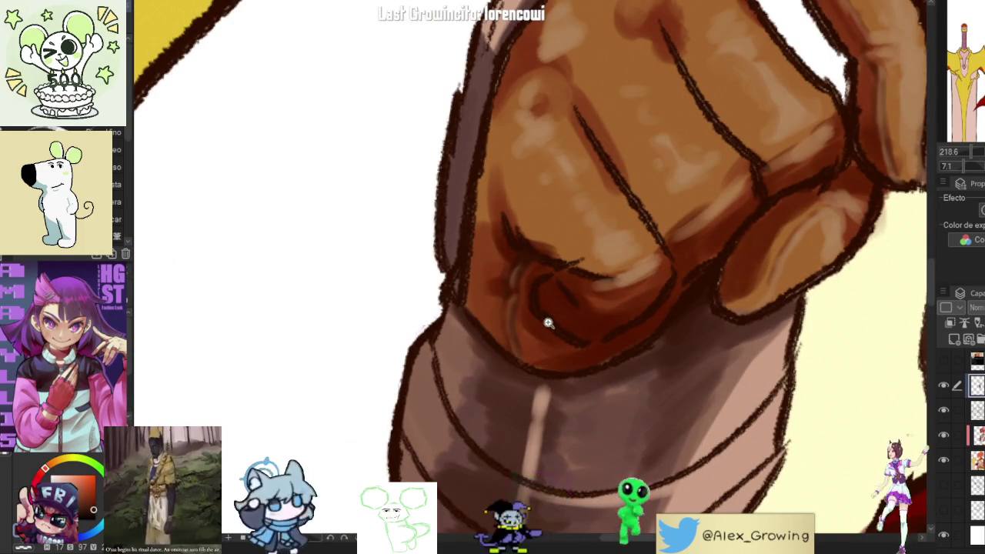
pyautogui.scroll(-2, 512, 308)
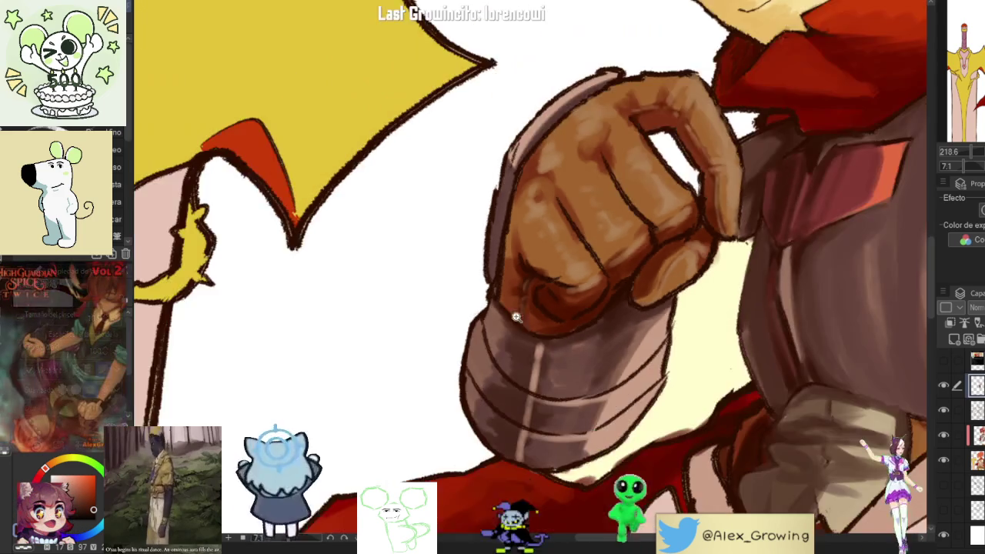
# - Tilt and rotate the view to review the whole fist and forearm armor
pyautogui.moveTo(573, 372)
pyautogui.mouseDown()
pyautogui.moveTo(658, 377)
pyautogui.moveTo(623, 295)
pyautogui.moveTo(539, 231)
pyautogui.mouseUp()
pyautogui.scroll(5, 513, 270)
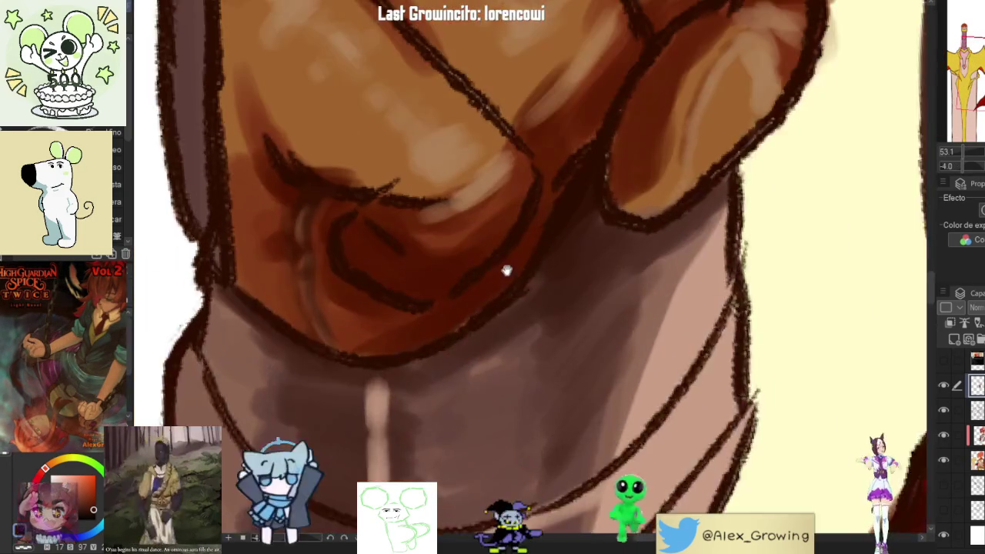
pyautogui.scroll(-5, 501, 330)
pyautogui.moveTo(429, 318)
pyautogui.mouseDown()
pyautogui.moveTo(557, 225)
pyautogui.moveTo(508, 238)
pyautogui.mouseUp()
pyautogui.scroll(-2, 557, 226)
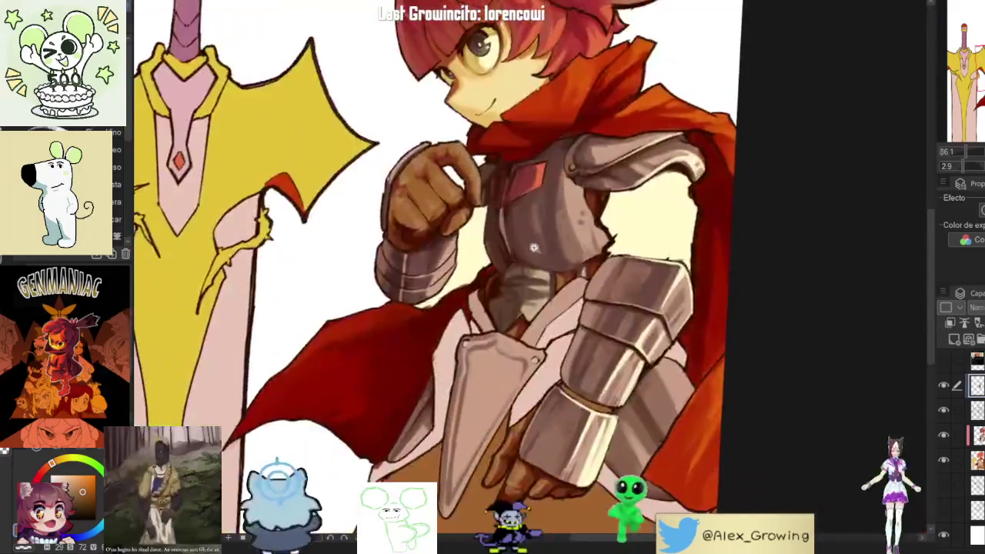
pyautogui.scroll(2, 462, 269)
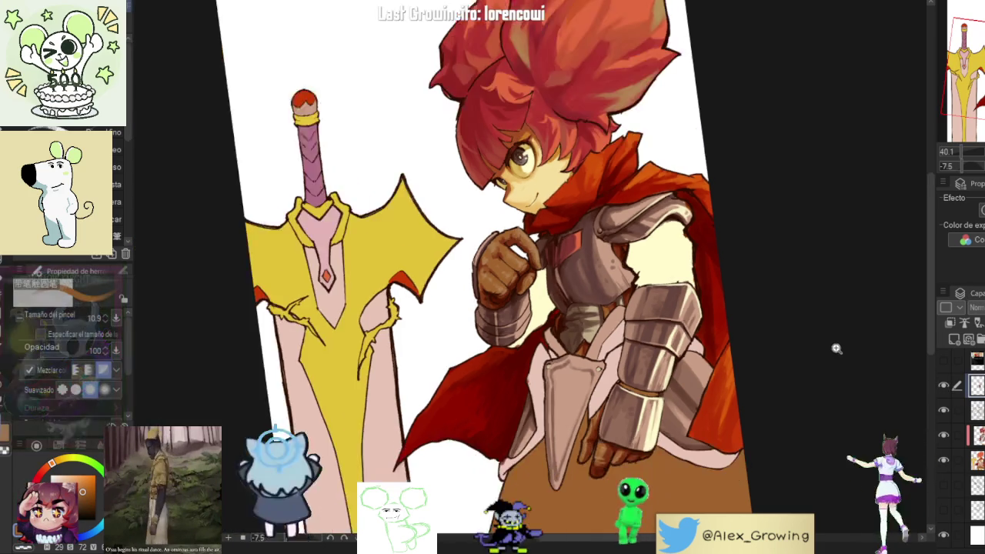
# - Reposition the artwork in view and tilt the canvas further clockwise for painting
pyautogui.moveTo(836, 347)
pyautogui.mouseDown()
pyautogui.moveTo(831, 398)
pyautogui.moveTo(818, 359)
pyautogui.mouseUp()
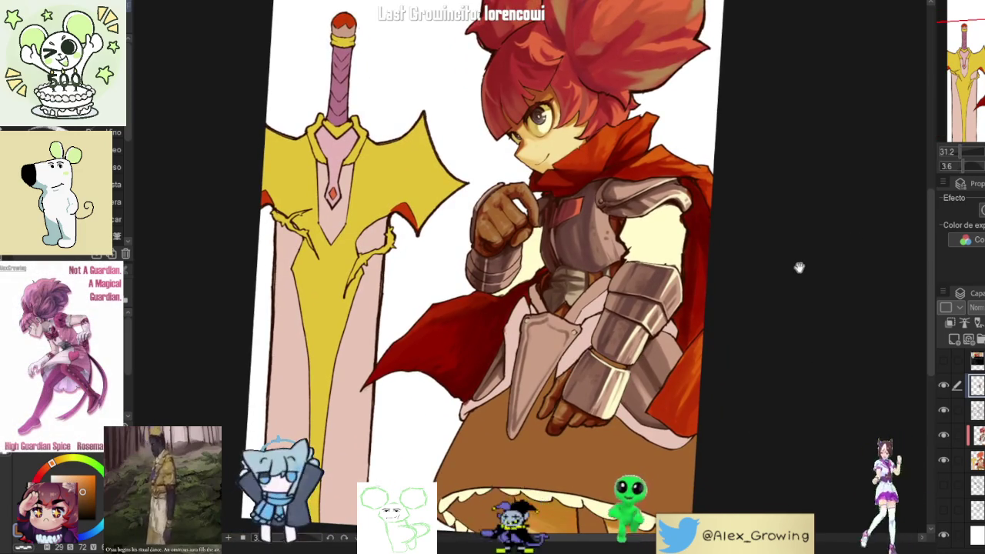
pyautogui.moveTo(801, 257); pyautogui.dragTo(803, 286)
pyautogui.scroll(-2, 800, 288)
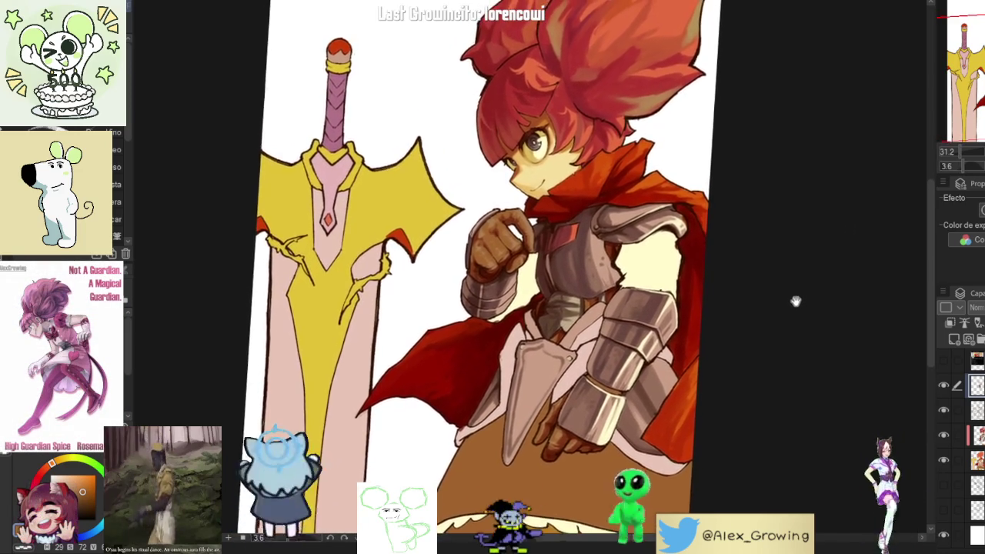
pyautogui.scroll(-2, 793, 308)
pyautogui.scroll(1, 783, 339)
pyautogui.scroll(3, 770, 340)
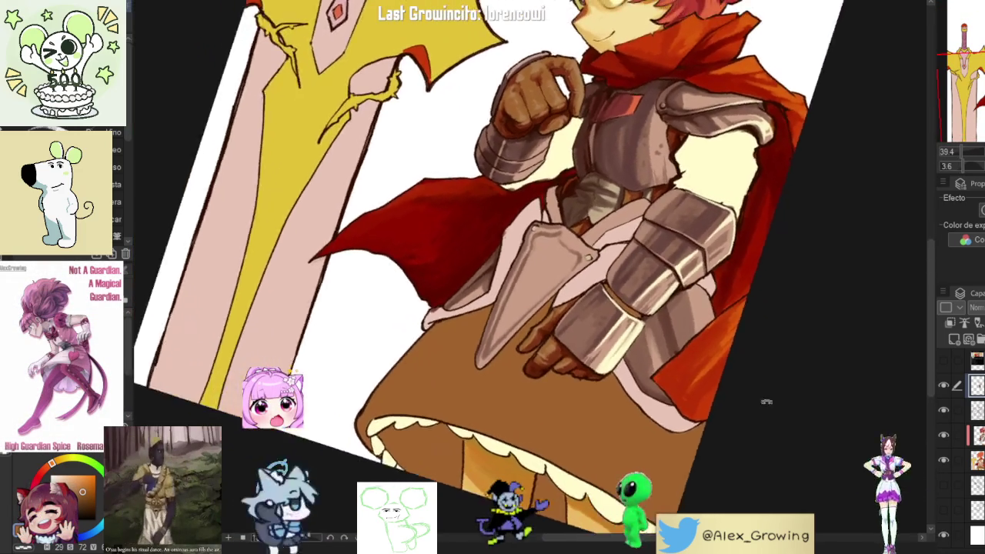
pyautogui.moveTo(753, 341); pyautogui.dragTo(948, 445)
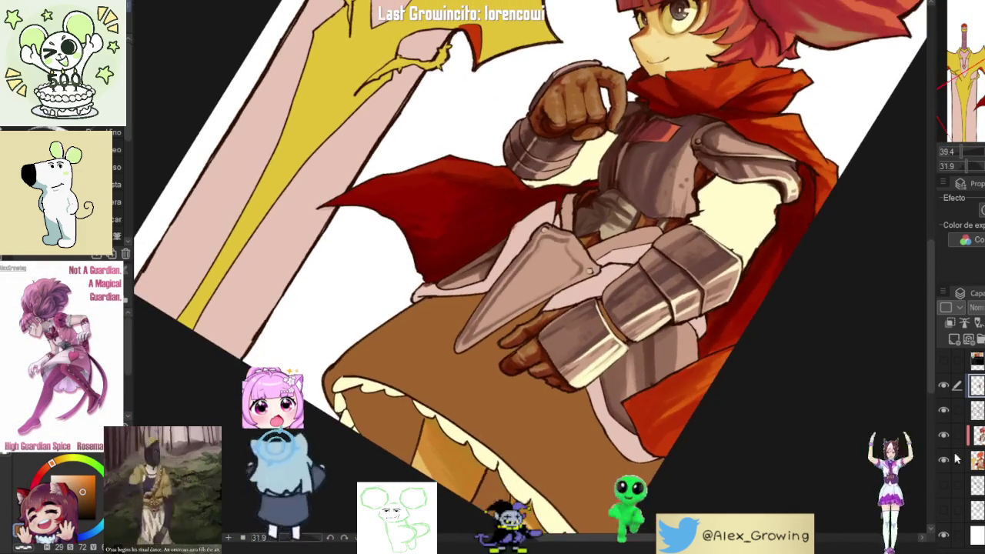
# - Select the shaded artwork layer, toggle its visibility off and on, and keep it active
pyautogui.click(958, 459)
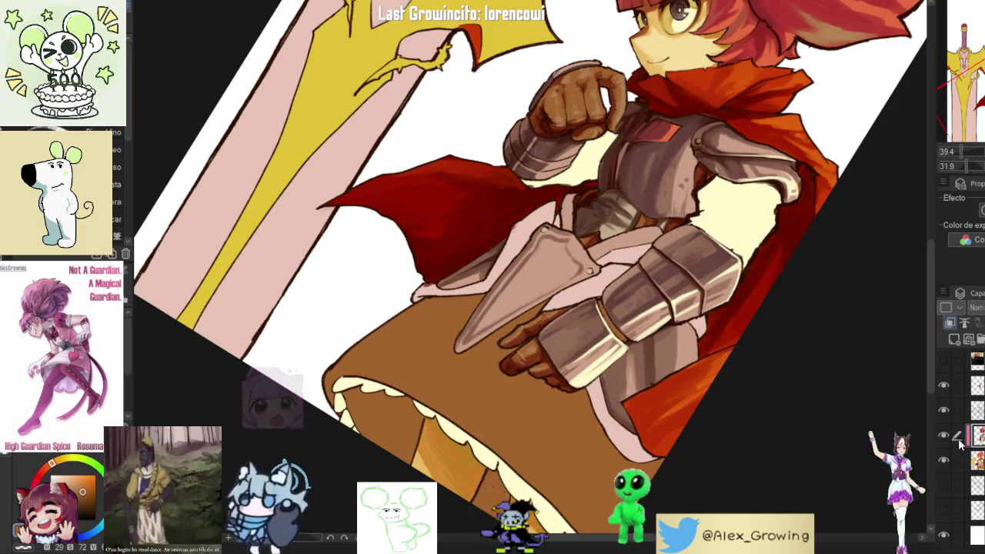
pyautogui.click(962, 435)
pyautogui.click(944, 436)
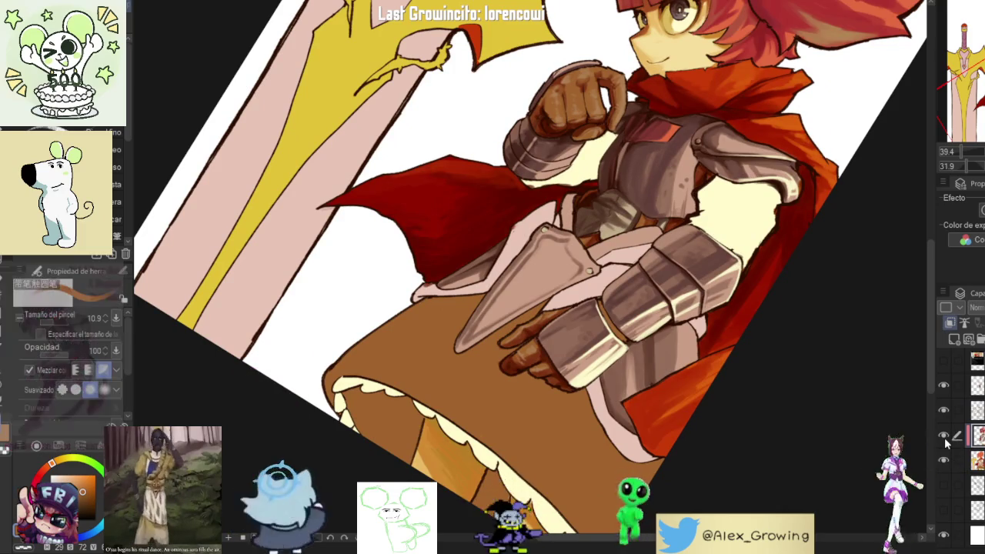
pyautogui.scroll(1, 608, 313)
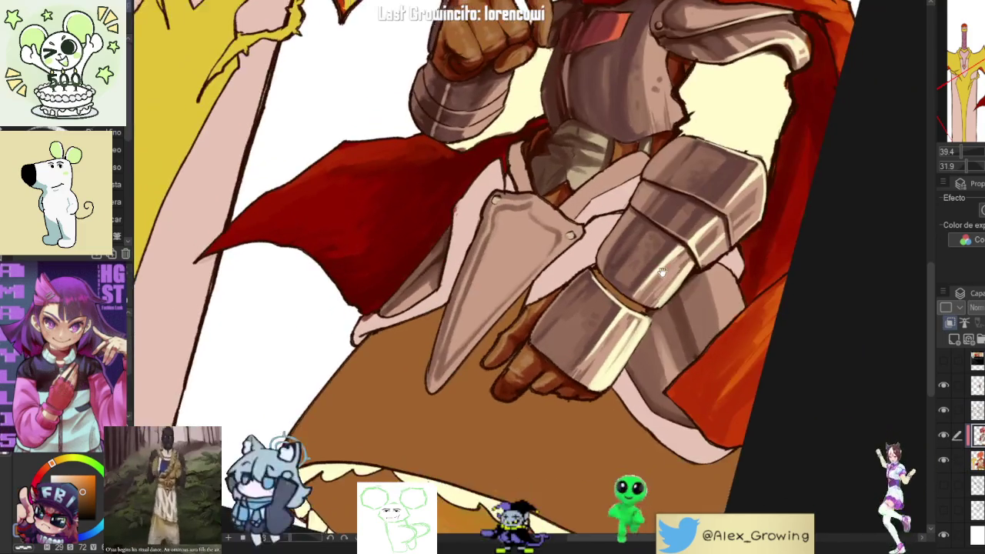
# - Zoom in on the pointed armor plate and paint metallic shading plus a white rivet glint
pyautogui.scroll(1, 569, 285)
pyautogui.scroll(1, 527, 251)
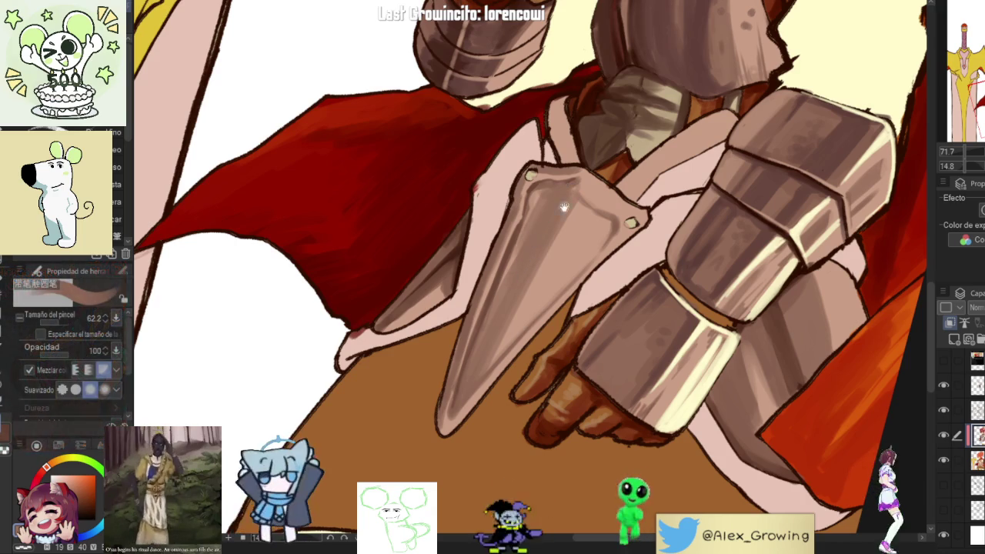
pyautogui.scroll(-4, 532, 233)
pyautogui.scroll(3, 580, 222)
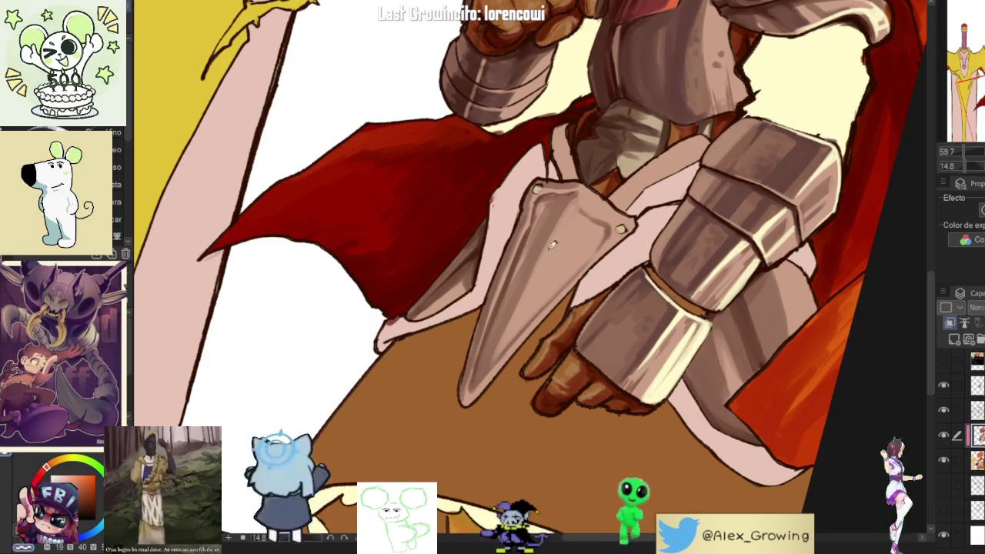
pyautogui.scroll(-4, 543, 259)
pyautogui.scroll(3, 582, 256)
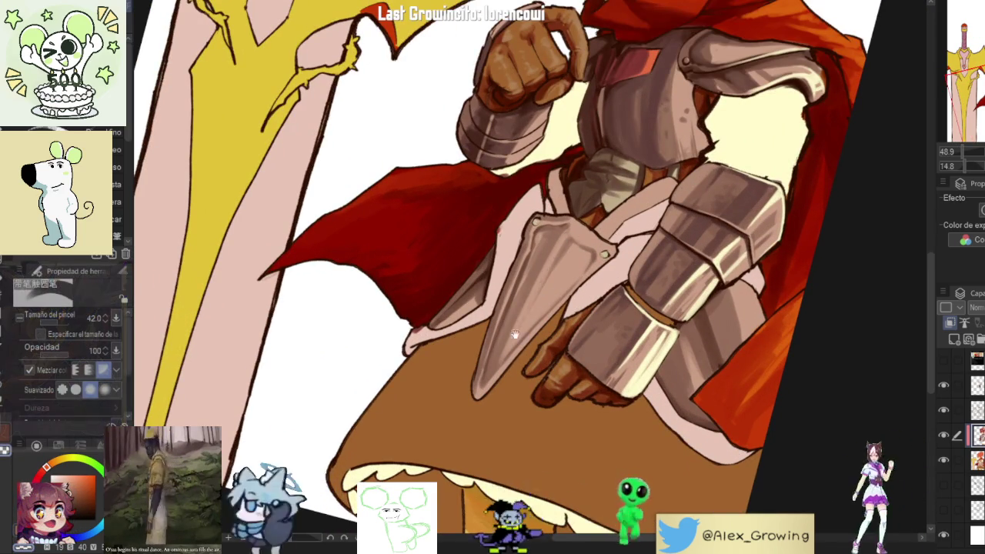
pyautogui.scroll(-2, 550, 268)
pyautogui.scroll(2, 617, 252)
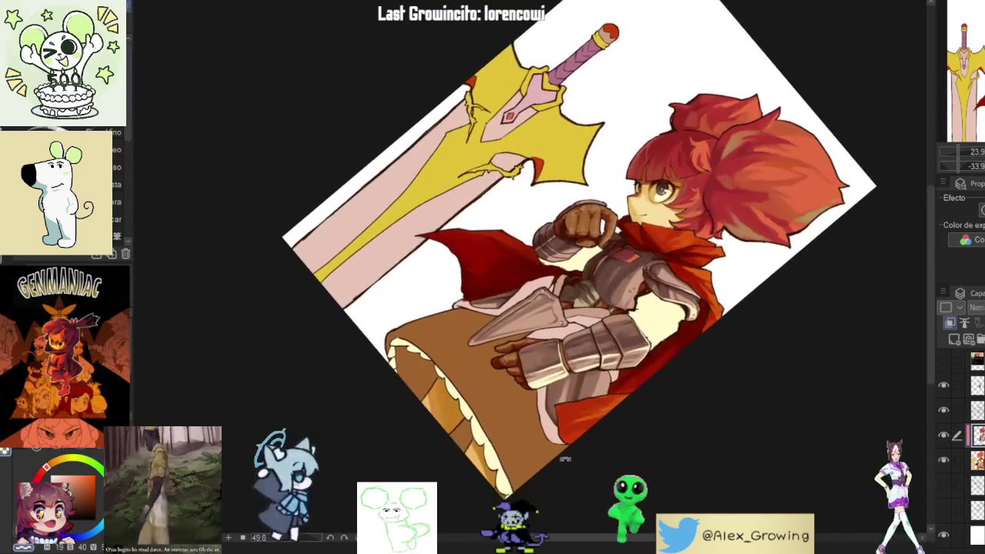
pyautogui.scroll(2, 639, 394)
pyautogui.scroll(2, 639, 394)
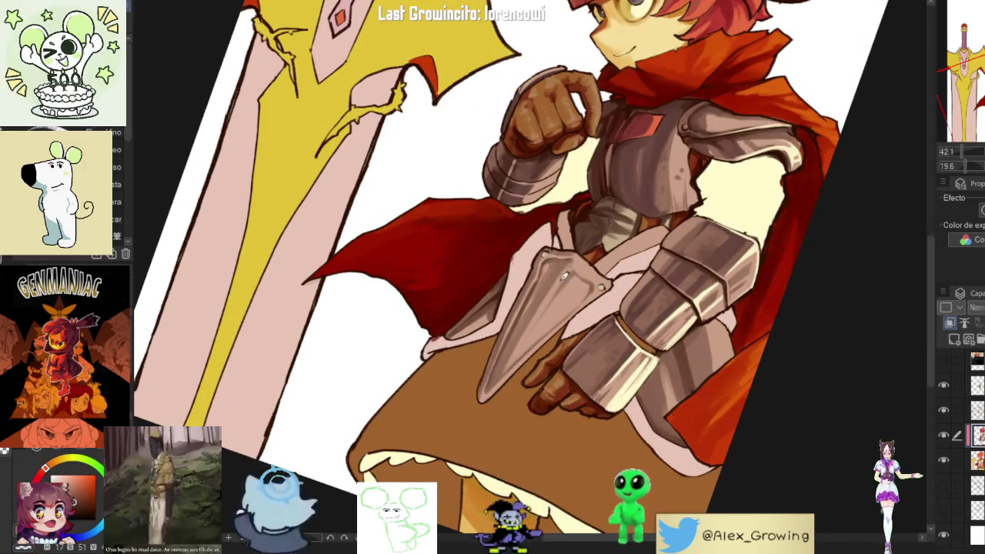
pyautogui.scroll(1, 568, 257)
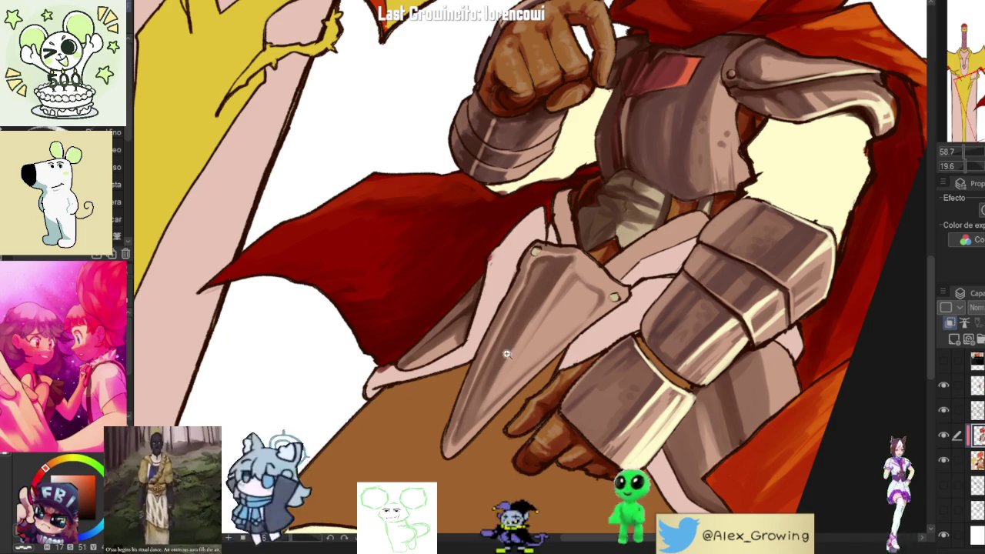
# - Zoom in close and blend the metallic shading on the pointed armor plate
pyautogui.scroll(-5, 508, 361)
pyautogui.scroll(6, 542, 299)
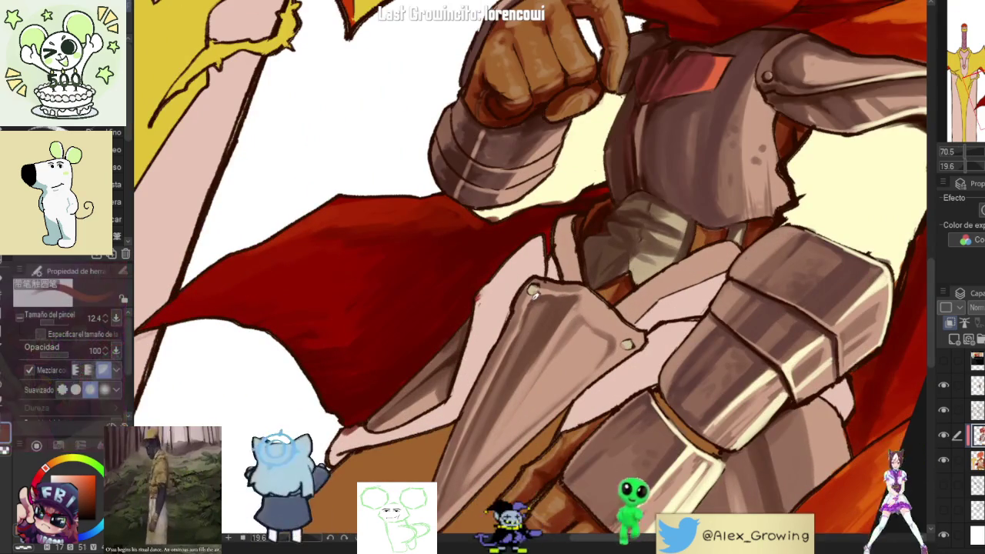
pyautogui.scroll(5, 539, 300)
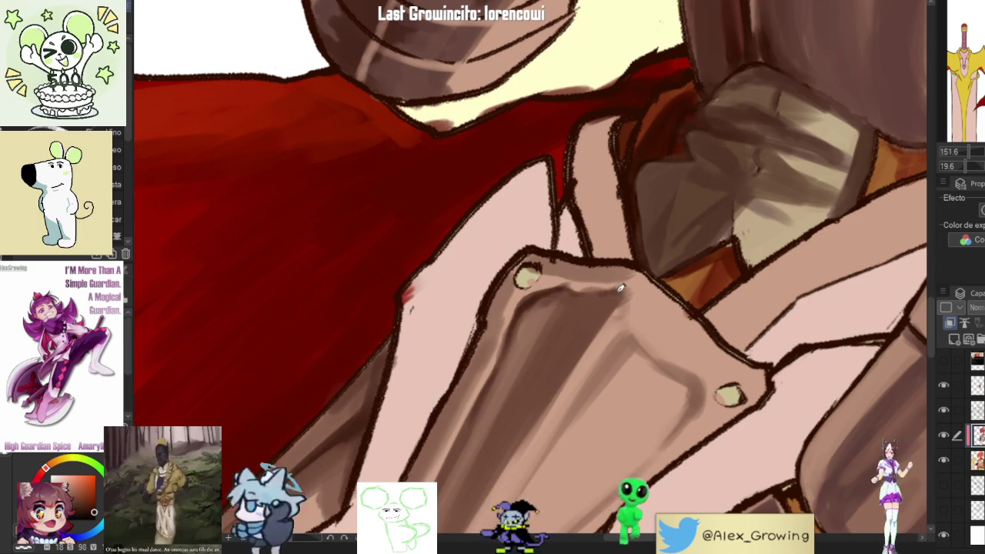
pyautogui.scroll(-5, 583, 287)
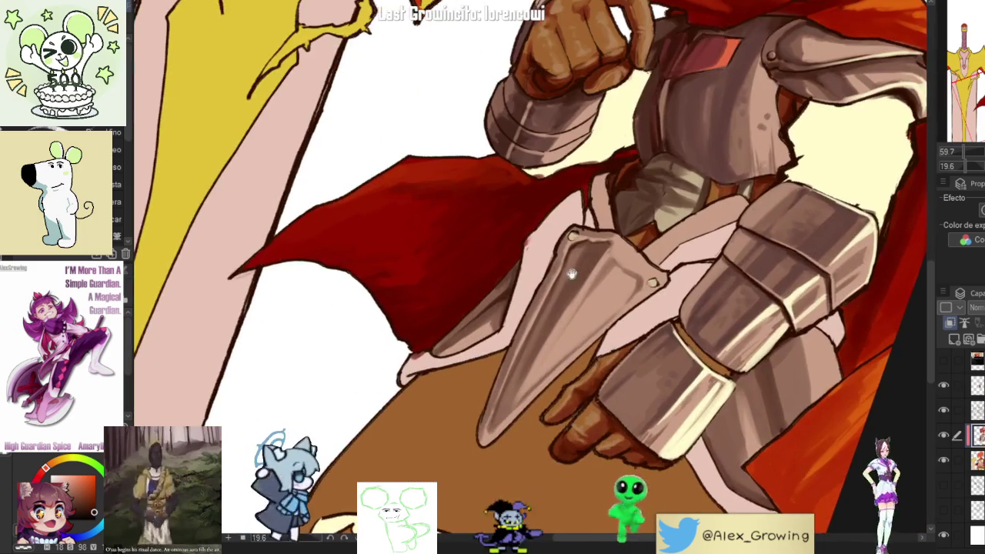
pyautogui.scroll(1, 621, 313)
pyautogui.scroll(2, 600, 304)
pyautogui.scroll(2, 562, 292)
pyautogui.scroll(2, 528, 283)
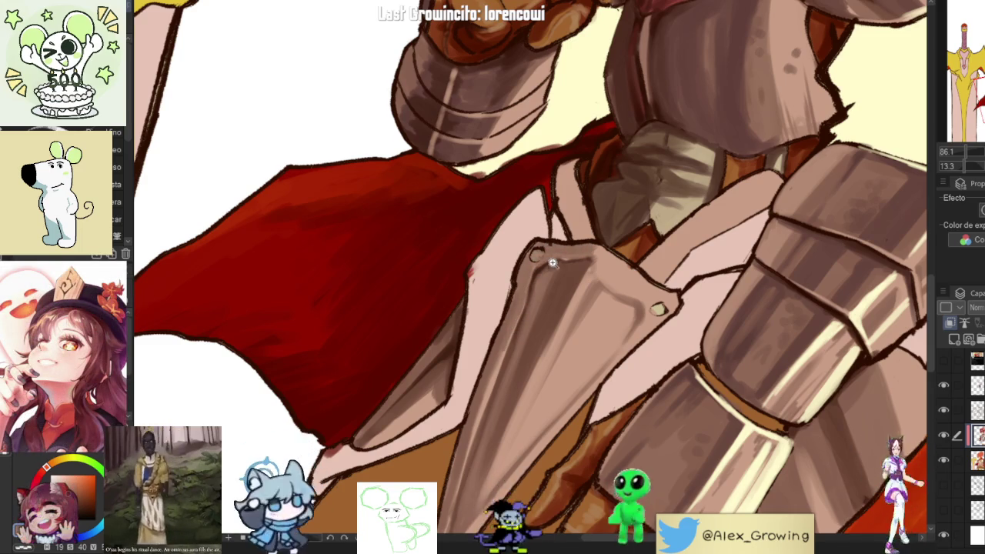
# - Touch up the rivet glints, then bring the chest armor into view and zoom out
pyautogui.scroll(-3, 573, 245)
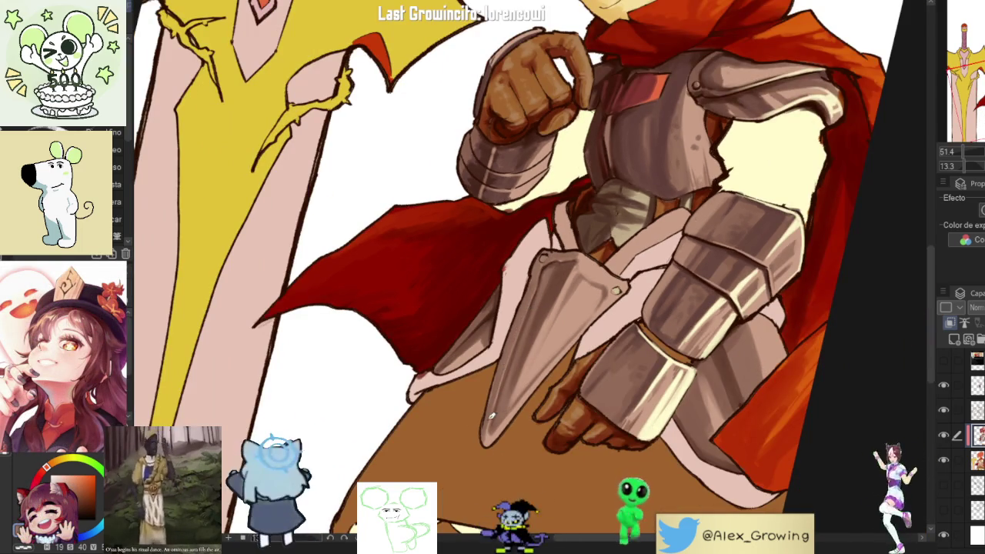
pyautogui.scroll(3, 504, 389)
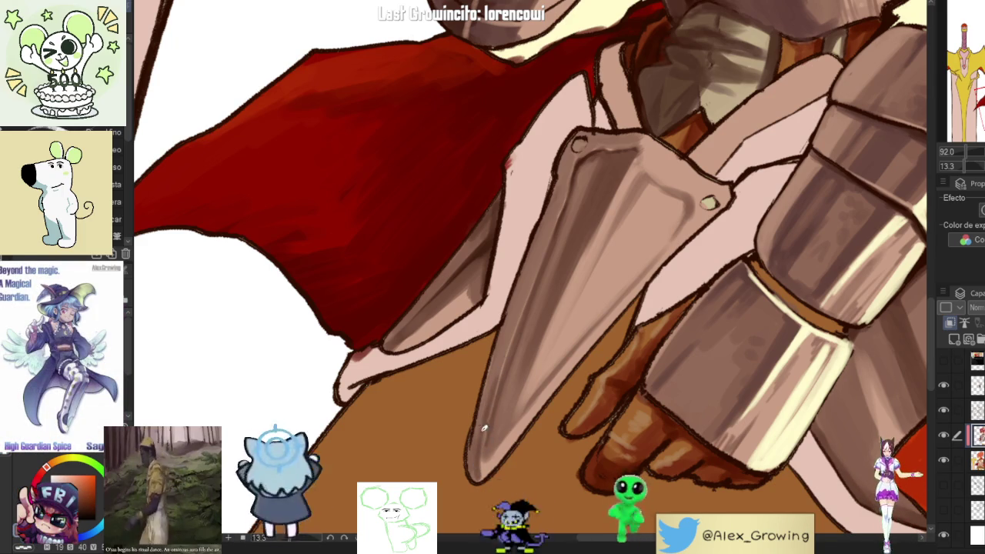
pyautogui.moveTo(499, 375); pyautogui.dragTo(477, 463)
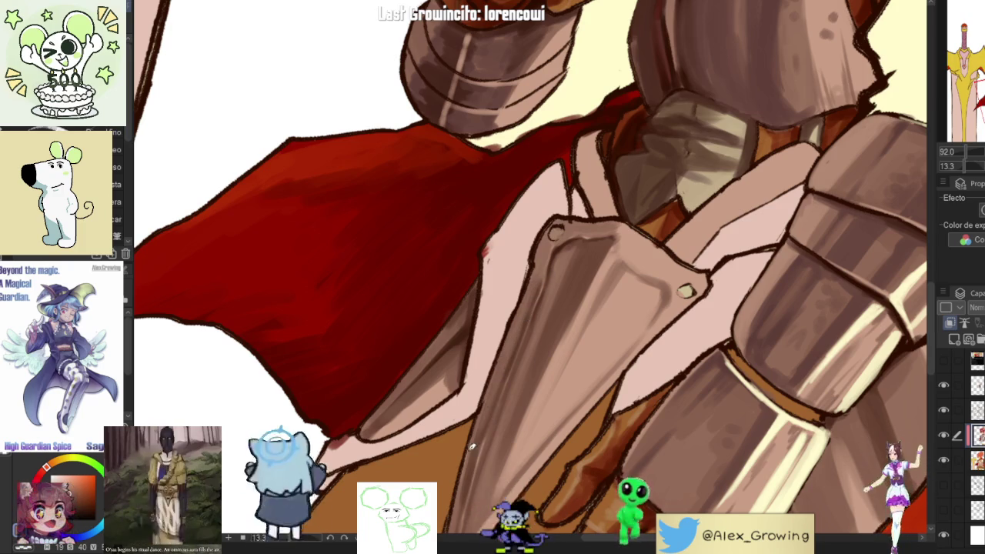
pyautogui.moveTo(488, 412); pyautogui.dragTo(466, 469)
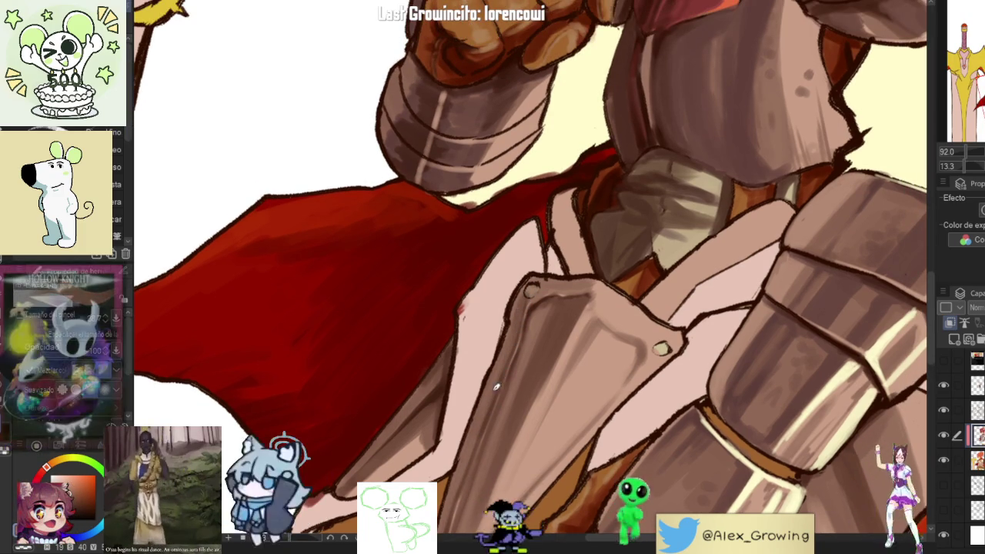
pyautogui.scroll(-3, 502, 393)
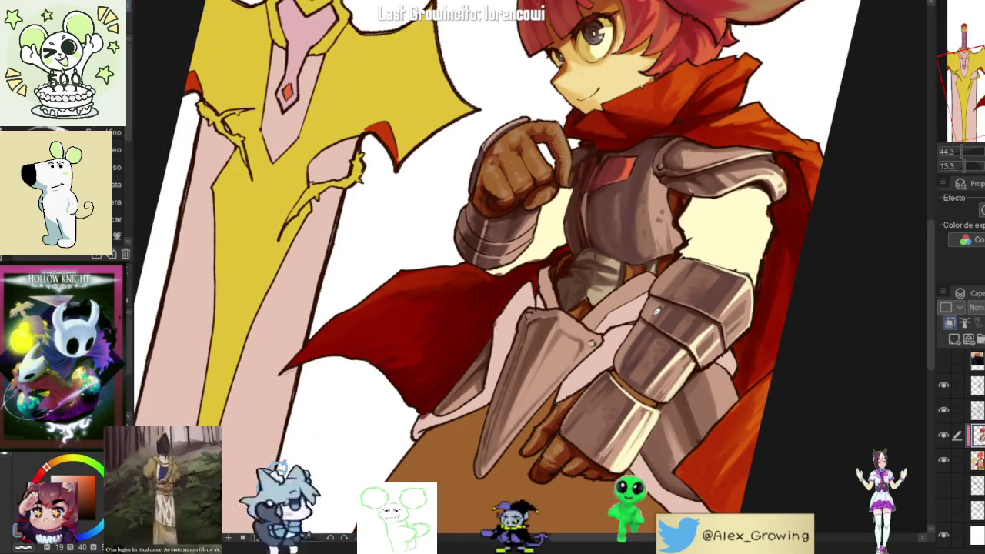
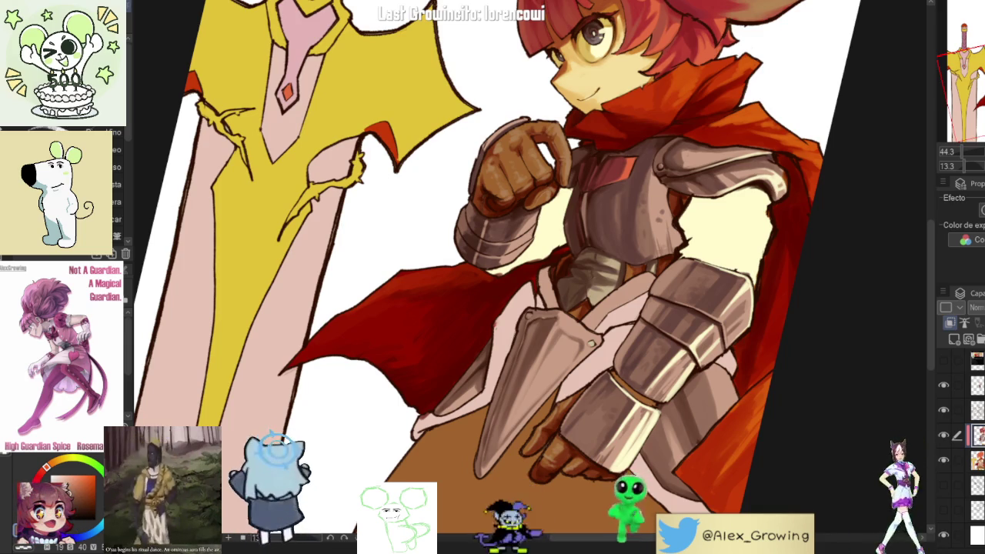
# - Paint a dark shading stroke down the knight's gauntlet plate
pyautogui.scroll(-3, 493, 277)
pyautogui.scroll(-2, 493, 277)
pyautogui.scroll(3, 739, 279)
pyautogui.scroll(2, 631, 298)
pyautogui.scroll(4, 631, 299)
pyautogui.scroll(-4, 631, 299)
pyautogui.scroll(2, 603, 356)
pyautogui.scroll(1, 602, 356)
pyautogui.moveTo(591, 305)
pyautogui.mouseDown()
pyautogui.moveTo(612, 284)
pyautogui.moveTo(538, 412)
pyautogui.mouseUp()
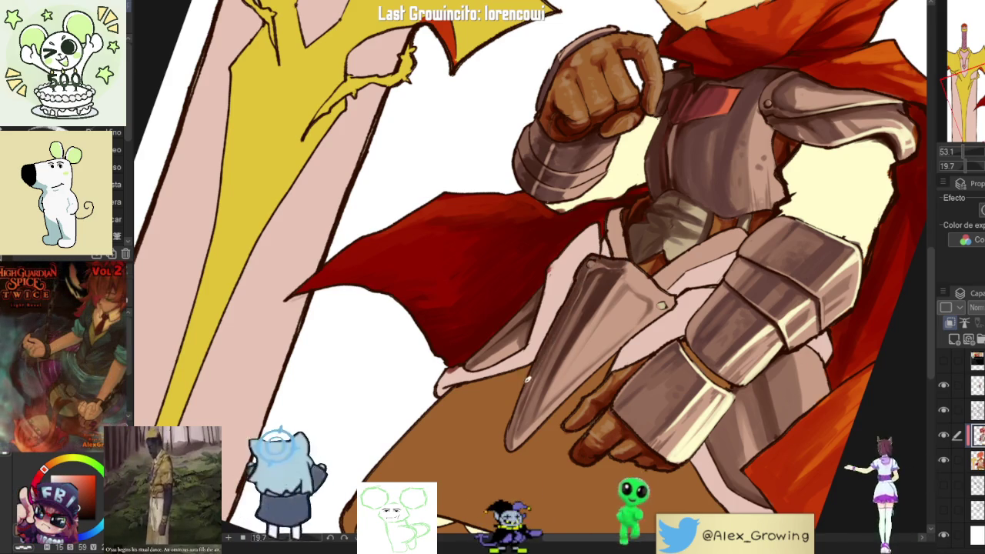
# - Rework and slightly darken the shading on the tasset plate
pyautogui.scroll(-3, 513, 435)
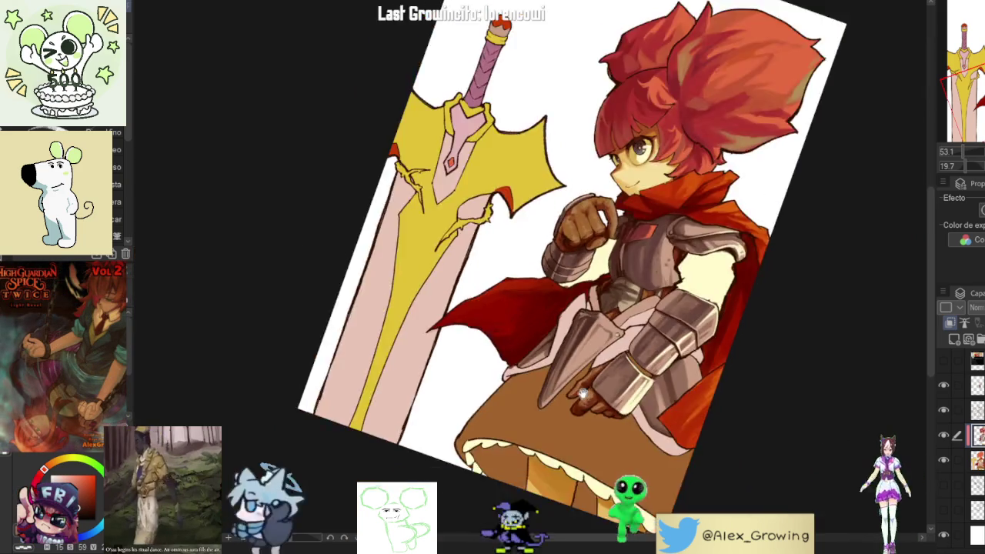
pyautogui.scroll(3, 581, 285)
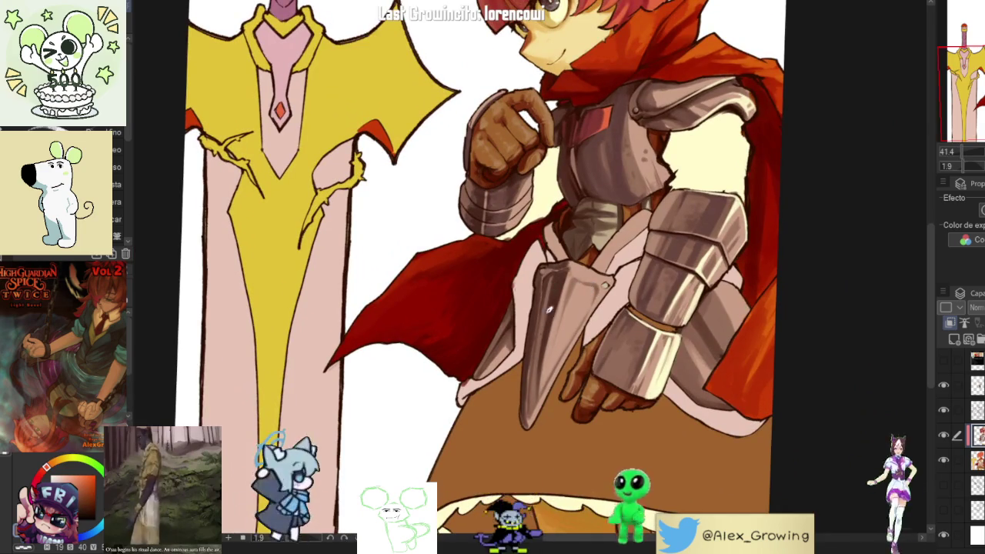
pyautogui.moveTo(554, 279)
pyautogui.mouseDown()
pyautogui.moveTo(581, 275)
pyautogui.moveTo(561, 339)
pyautogui.mouseUp()
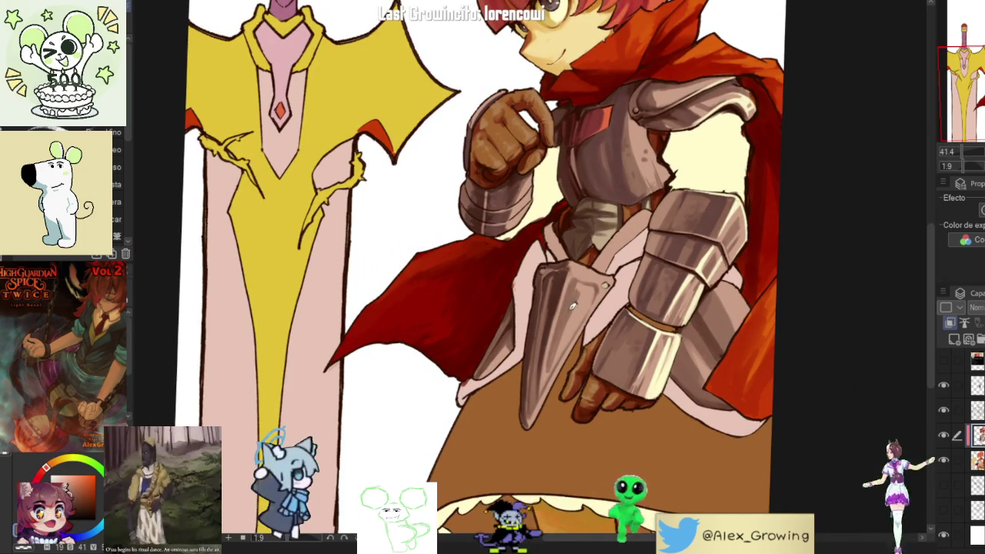
pyautogui.moveTo(589, 284); pyautogui.dragTo(560, 353)
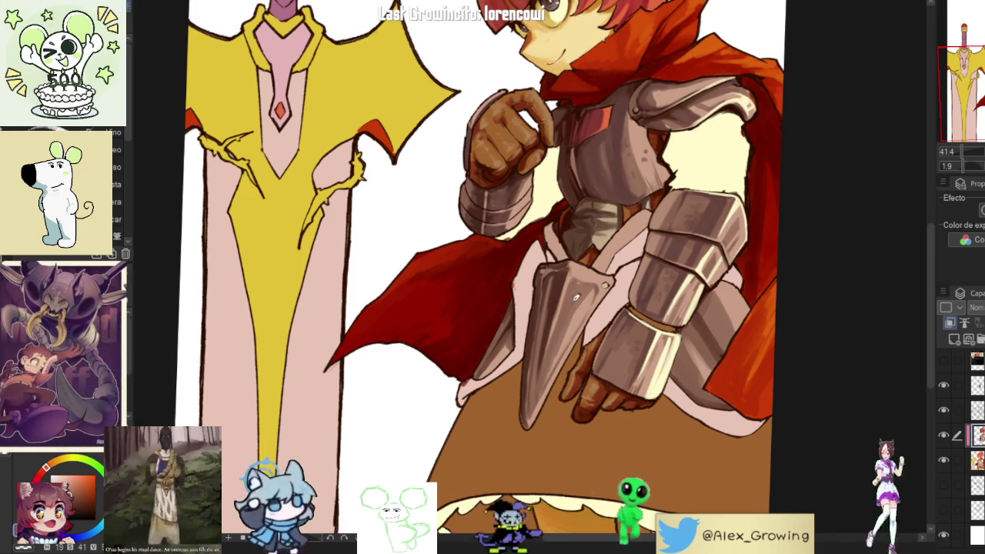
# - Sample a brighter red-orange paint colour from the canvas
pyautogui.scroll(-5, 583, 329)
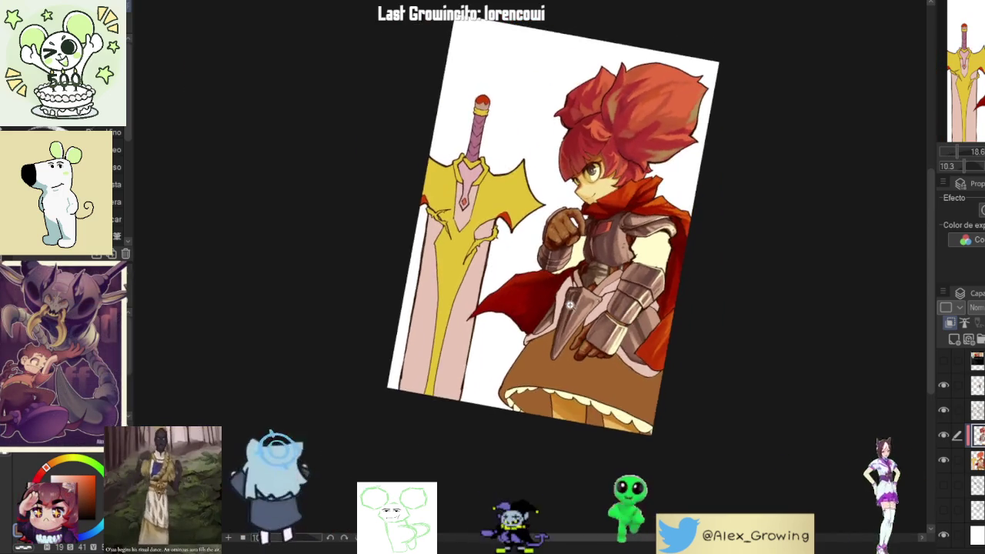
pyautogui.scroll(3, 582, 329)
pyautogui.scroll(3, 600, 300)
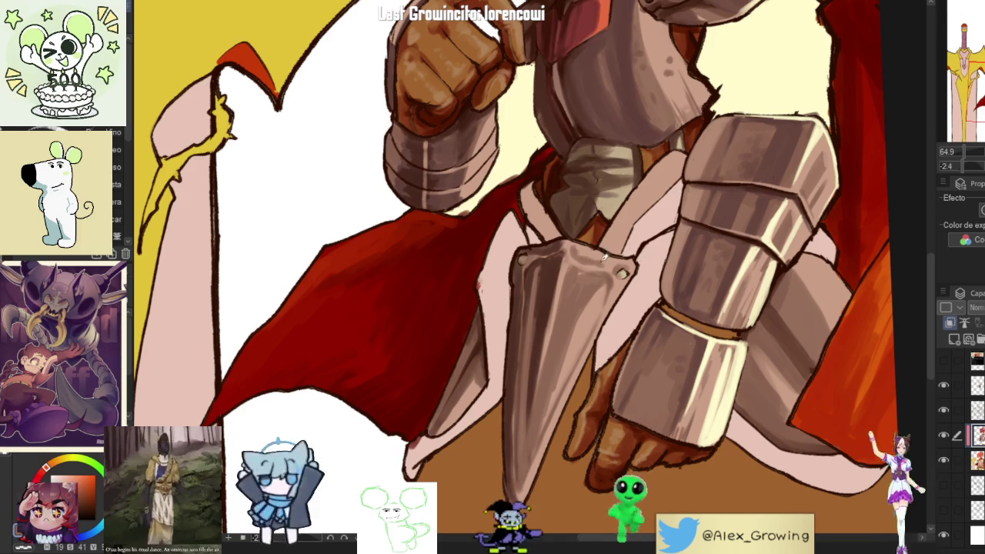
pyautogui.scroll(-3, 631, 248)
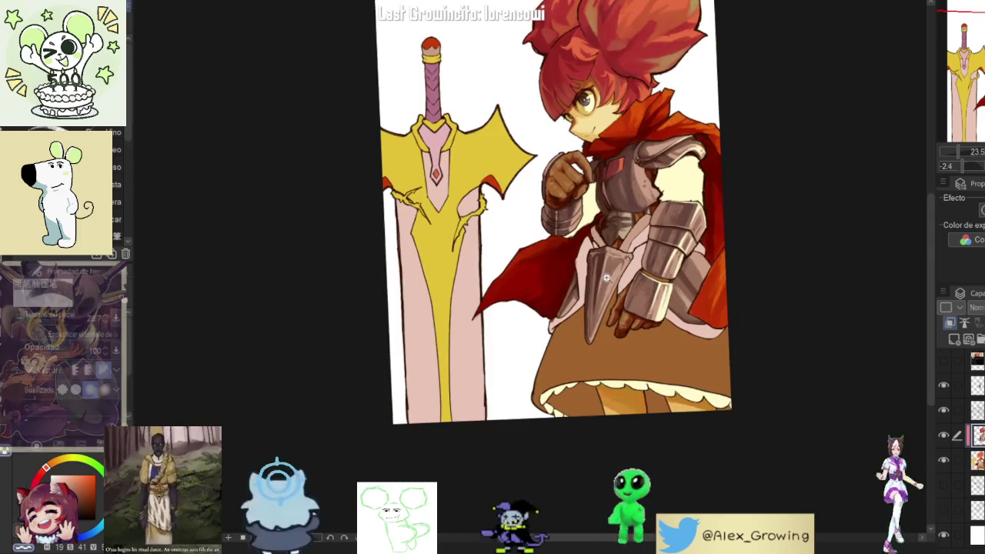
pyautogui.scroll(2, 629, 270)
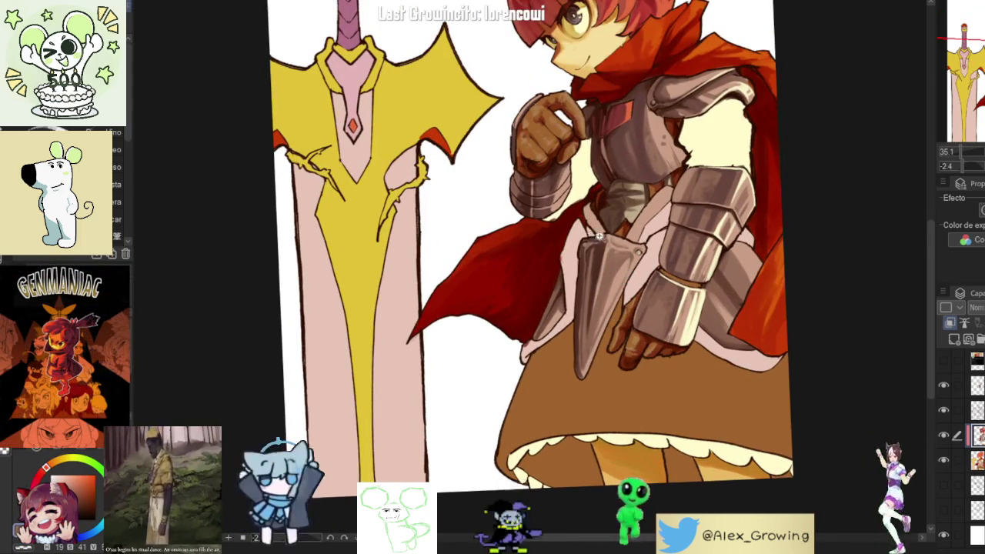
pyautogui.scroll(2, 629, 271)
pyautogui.scroll(2, 611, 268)
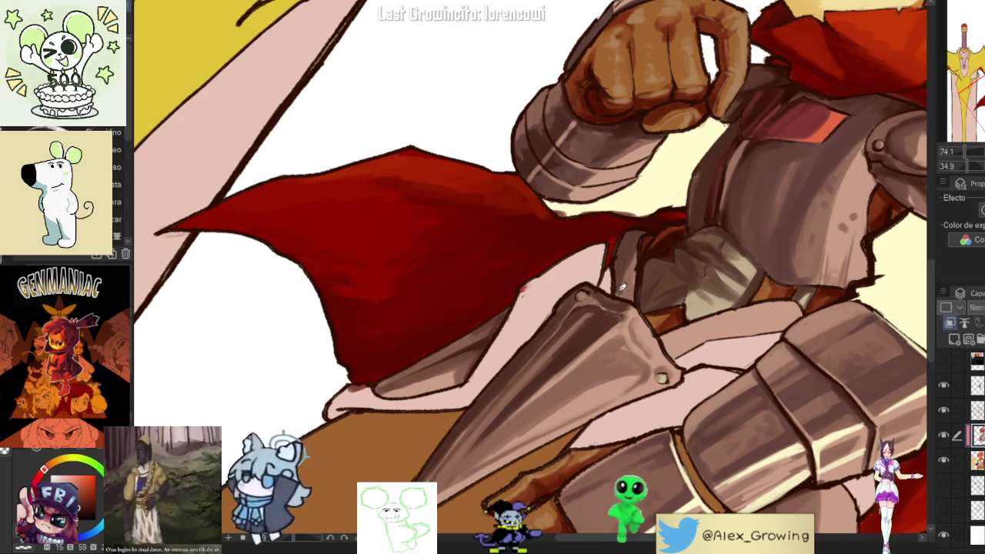
pyautogui.keyDown('alt'); pyautogui.click(638, 232); pyautogui.keyUp('alt')
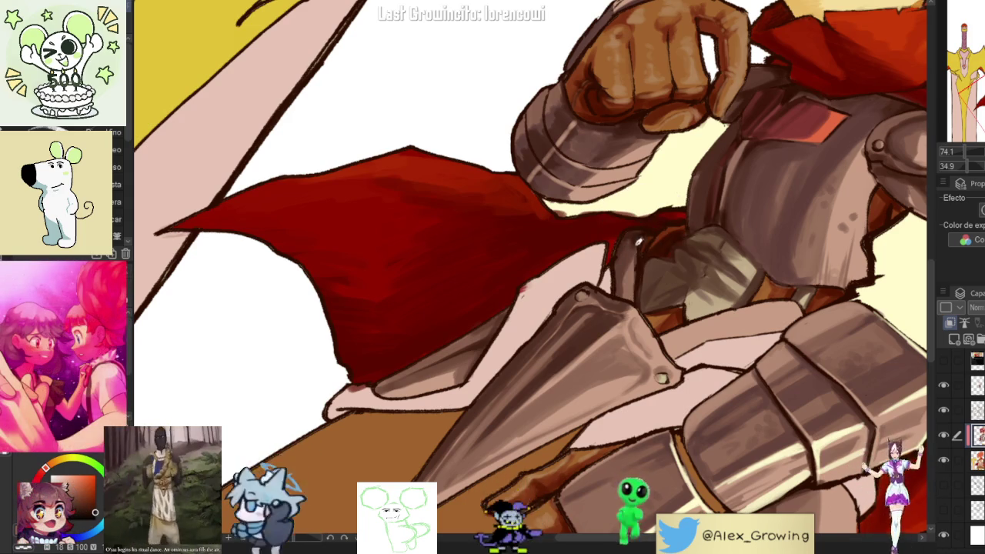
pyautogui.scroll(-5, 631, 282)
pyautogui.scroll(2, 616, 281)
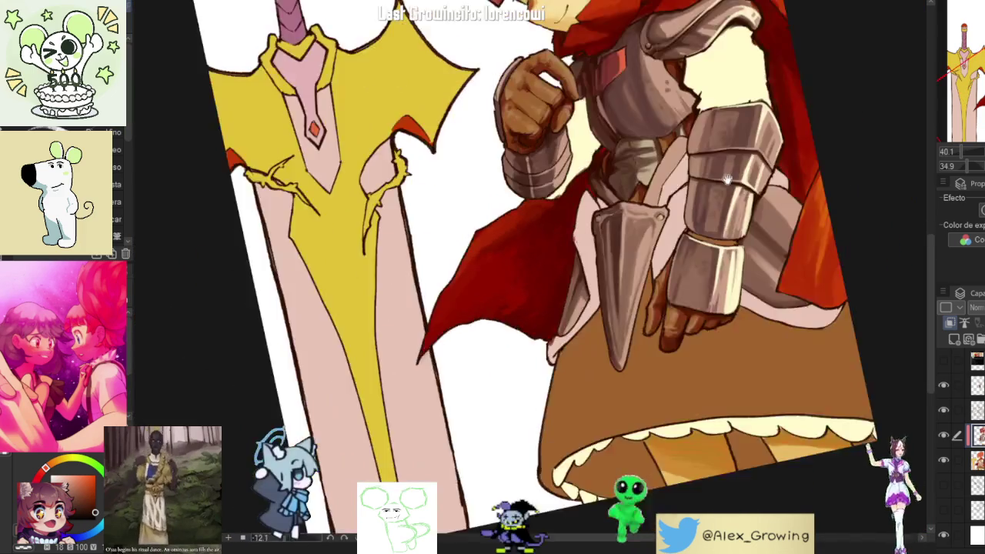
pyautogui.scroll(3, 607, 284)
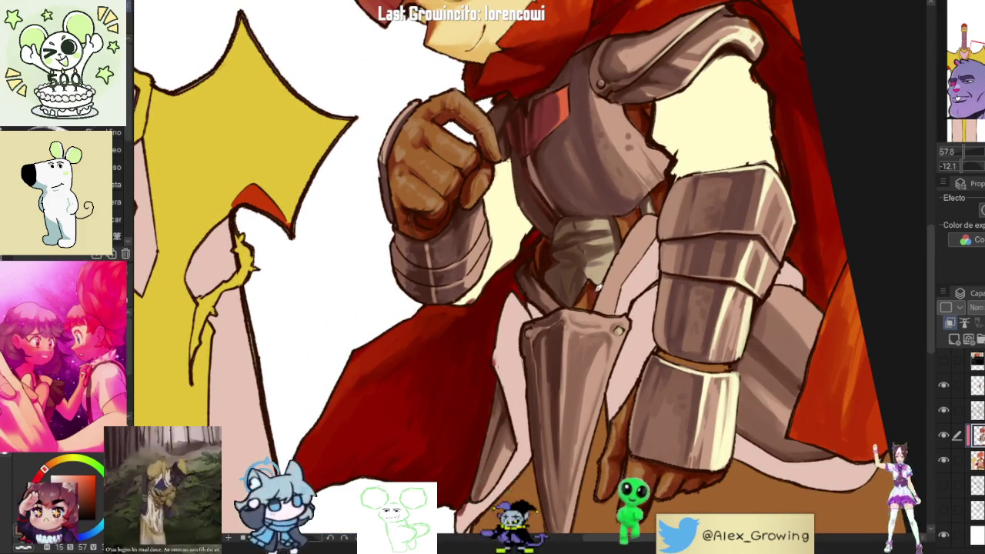
pyautogui.scroll(1, 604, 285)
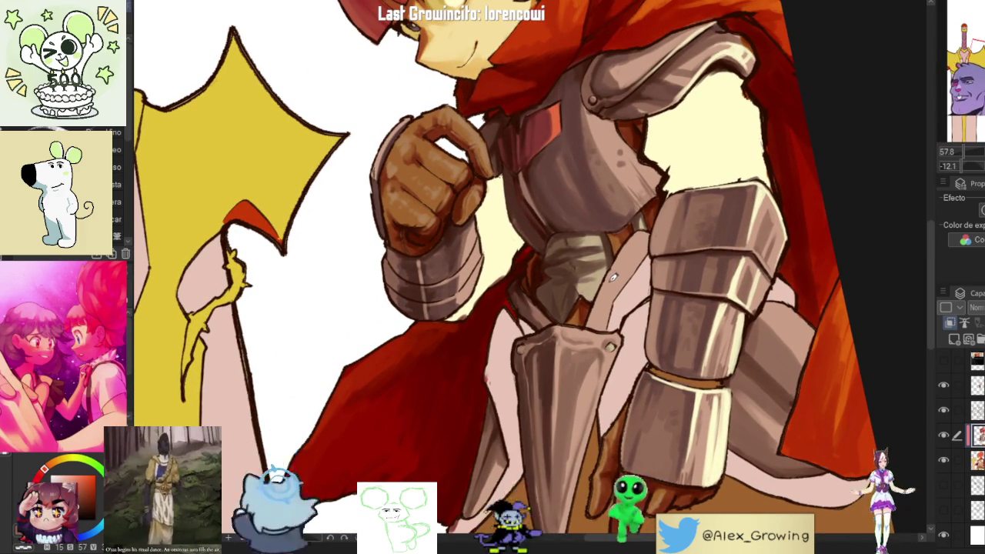
pyautogui.scroll(1, 613, 277)
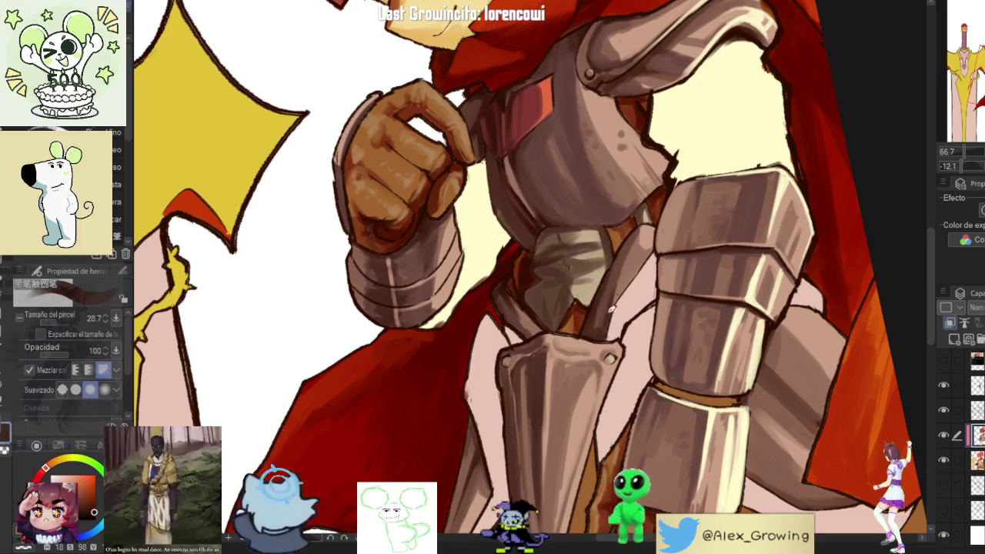
pyautogui.scroll(-3, 627, 319)
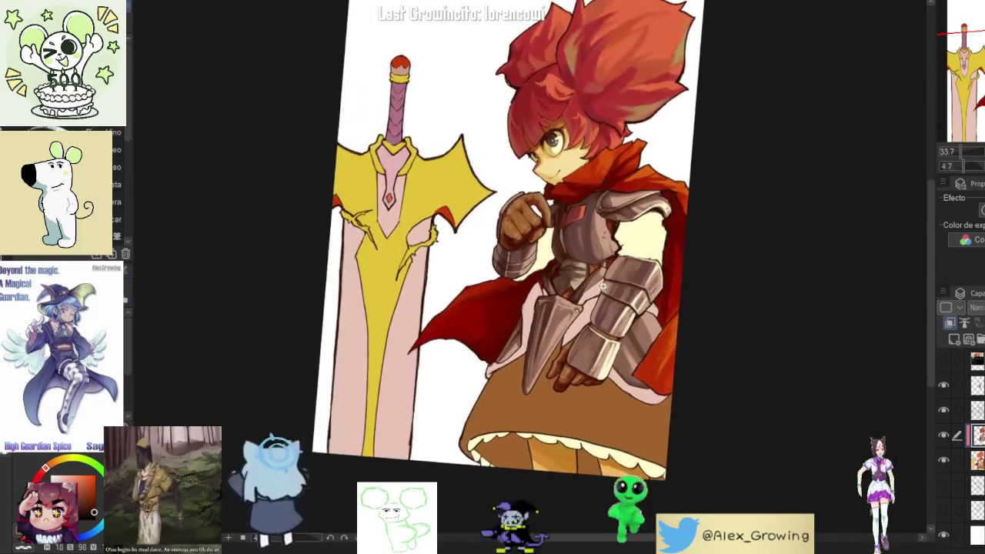
pyautogui.scroll(5, 644, 305)
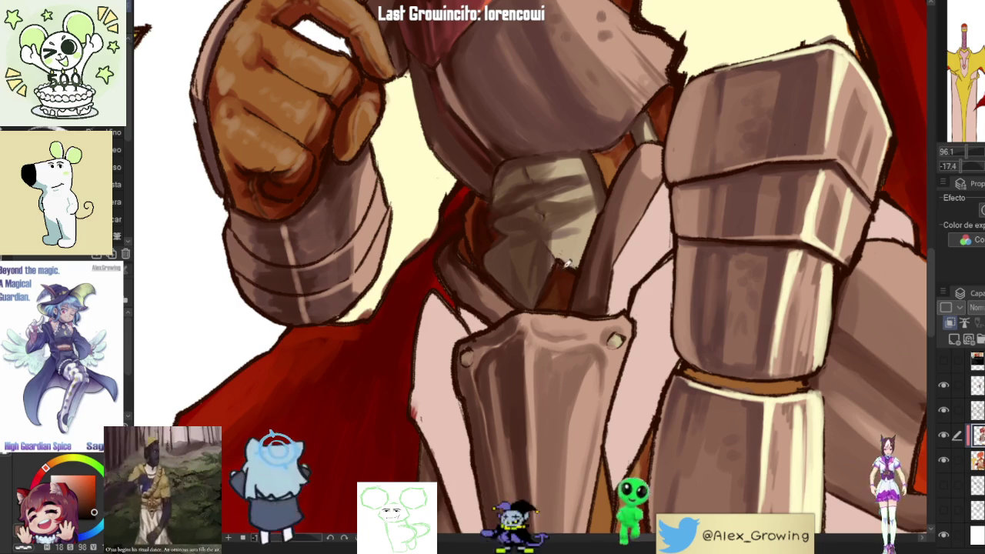
pyautogui.scroll(-5, 559, 266)
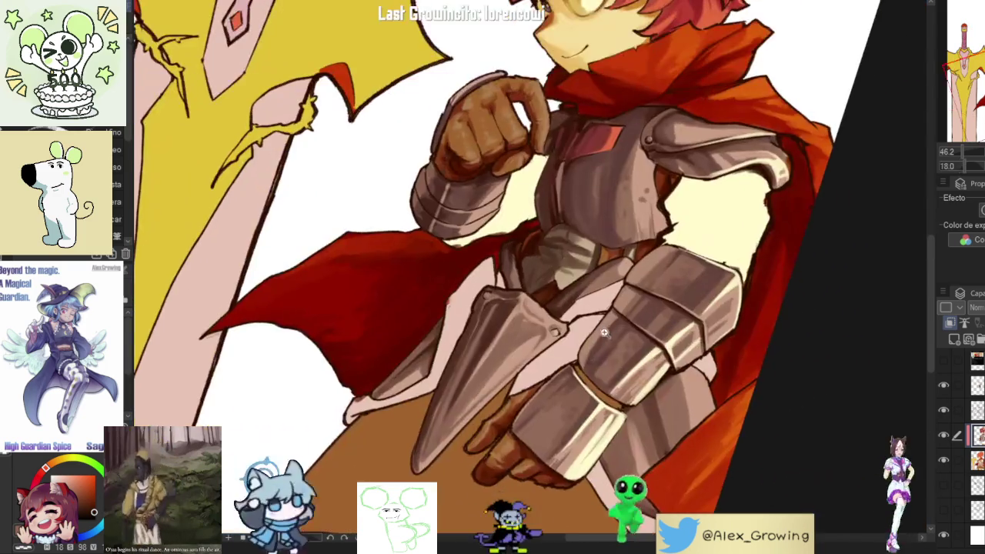
pyautogui.scroll(5, 540, 286)
pyautogui.scroll(-5, 540, 286)
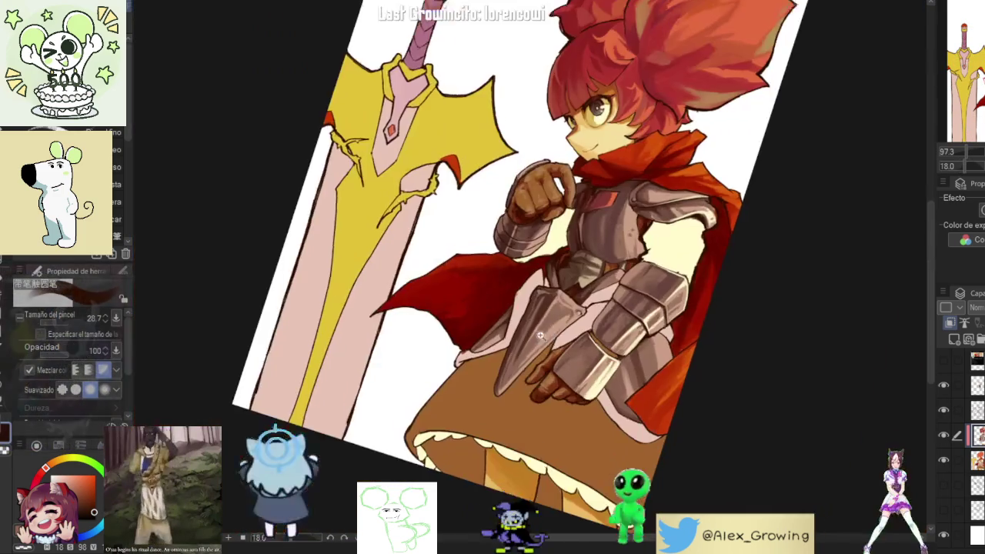
pyautogui.hotkey('ctrl', '0')
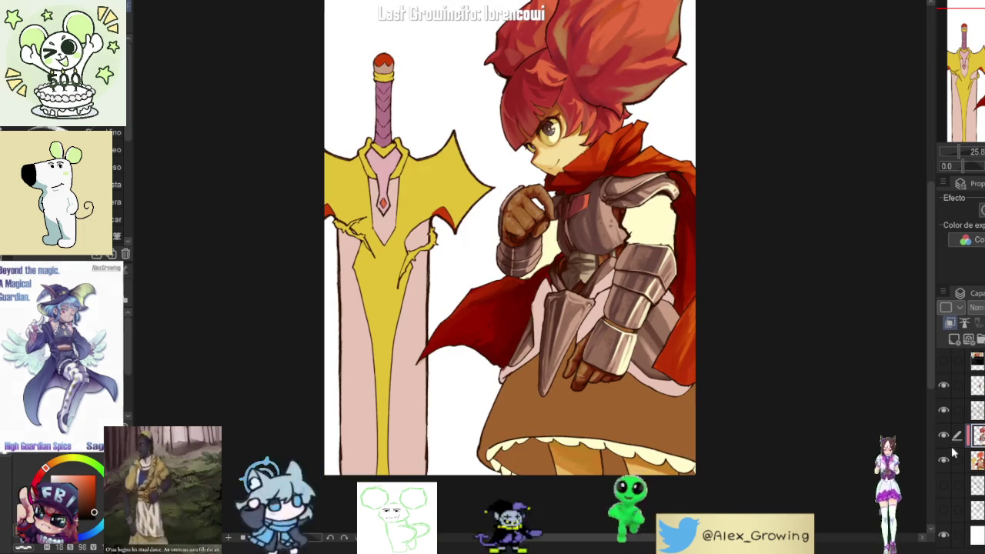
# - Hide and re-show the shaded hair layer to compare, then bring the gauntlet into view
pyautogui.click(943, 436)
pyautogui.click(943, 436)
pyautogui.scroll(2, 589, 343)
pyautogui.scroll(2, 589, 344)
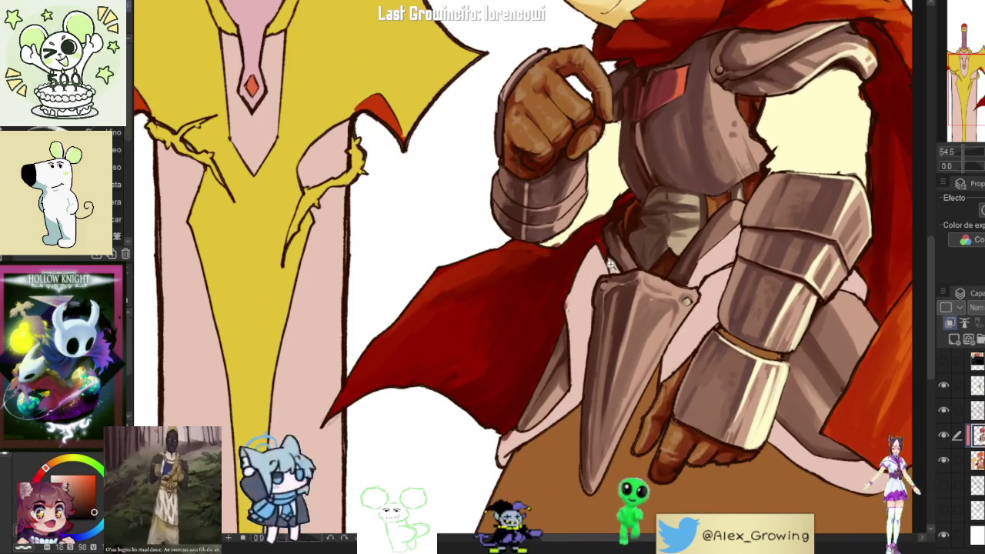
pyautogui.scroll(1, 613, 264)
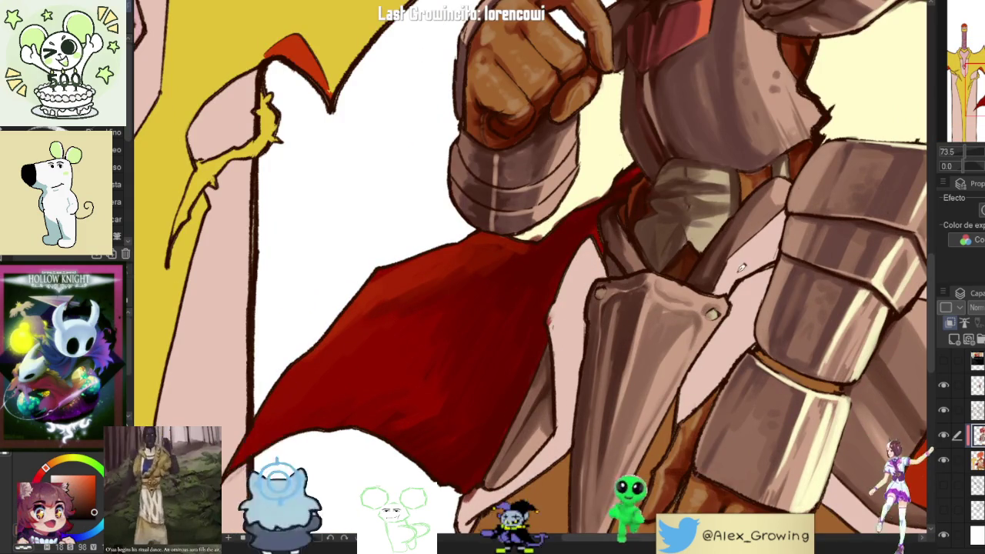
pyautogui.moveTo(774, 277); pyautogui.dragTo(684, 213)
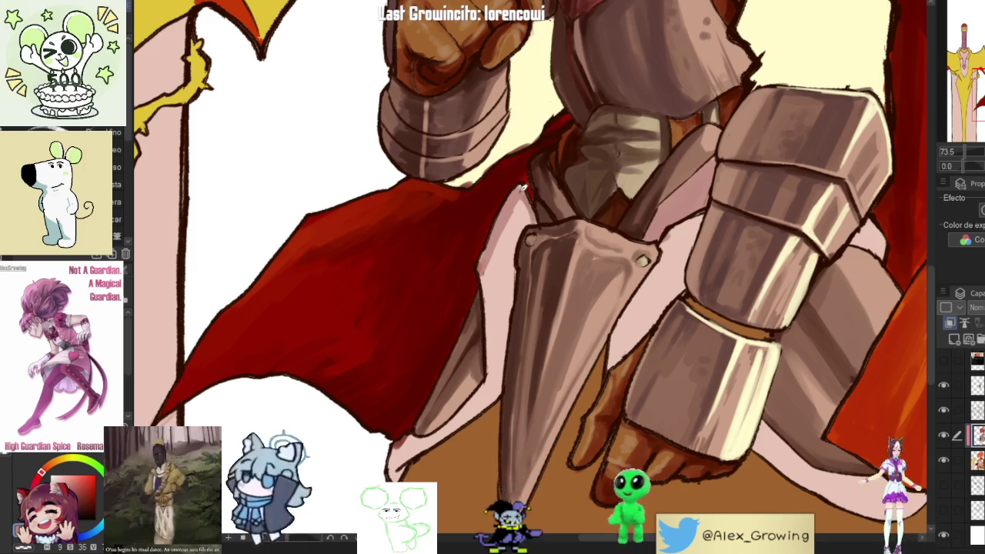
# - Build up soft darker pink shading along the gauntlet's left edge
pyautogui.moveTo(488, 258)
pyautogui.mouseDown()
pyautogui.moveTo(493, 315)
pyautogui.moveTo(518, 264)
pyautogui.mouseUp()
pyautogui.moveTo(511, 309)
pyautogui.mouseDown()
pyautogui.moveTo(499, 368)
pyautogui.moveTo(493, 332)
pyautogui.mouseUp()
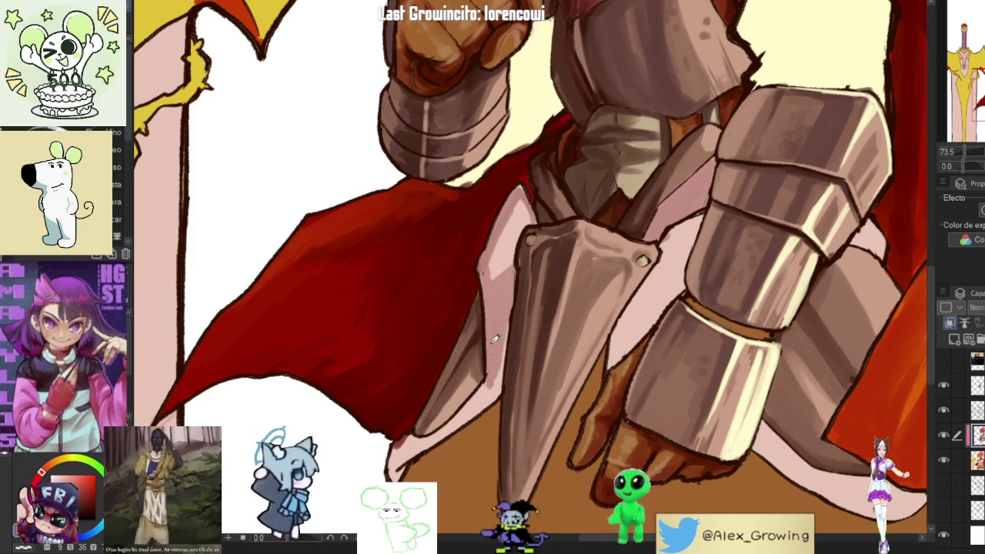
pyautogui.moveTo(498, 335); pyautogui.dragTo(502, 377)
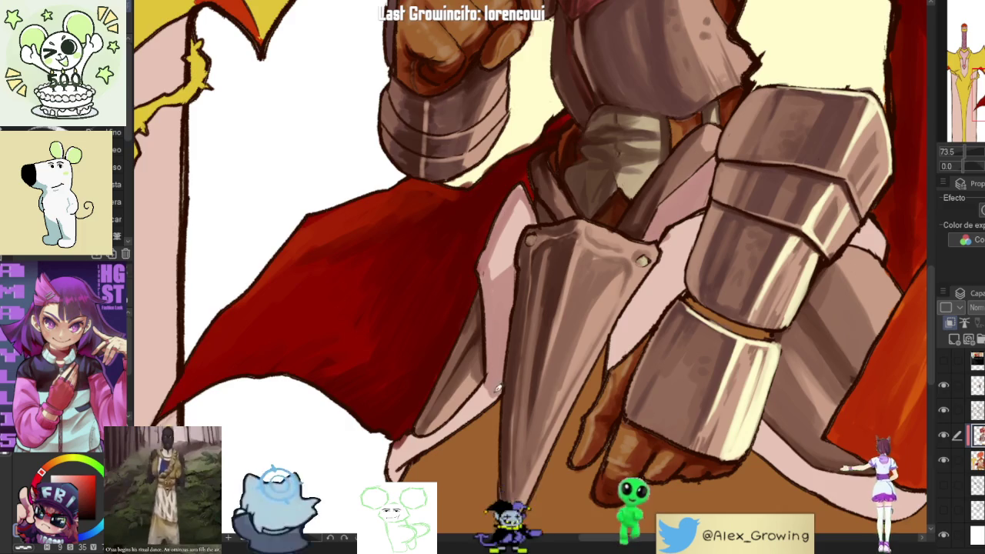
pyautogui.scroll(-5, 493, 374)
pyautogui.scroll(5, 583, 321)
pyautogui.moveTo(583, 321)
pyautogui.mouseDown()
pyautogui.moveTo(559, 329)
pyautogui.moveTo(521, 380)
pyautogui.mouseUp()
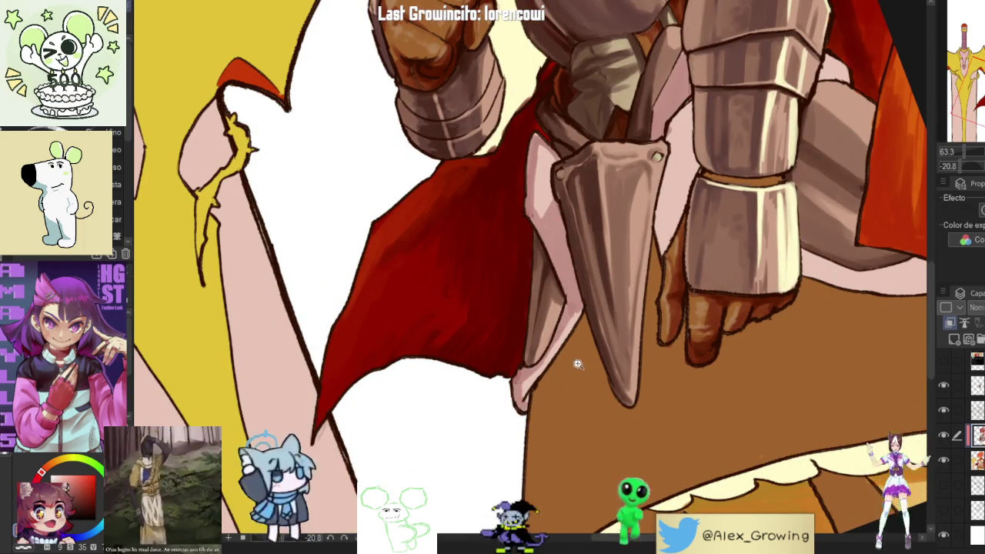
pyautogui.scroll(-5, 575, 365)
pyautogui.scroll(5, 558, 281)
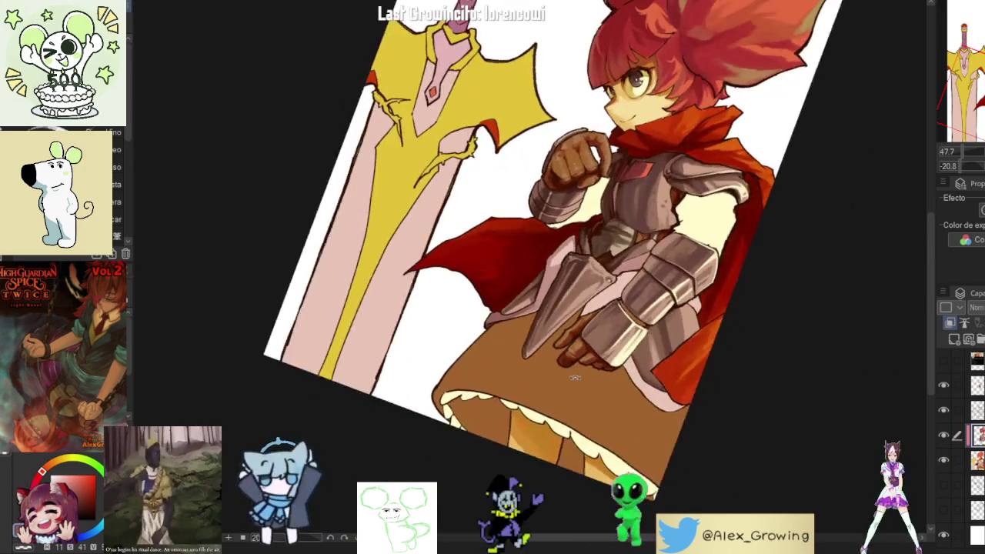
# - Brush two faint darker strokes over the pink armour plate beside the gauntlet
pyautogui.moveTo(545, 319); pyautogui.dragTo(560, 265)
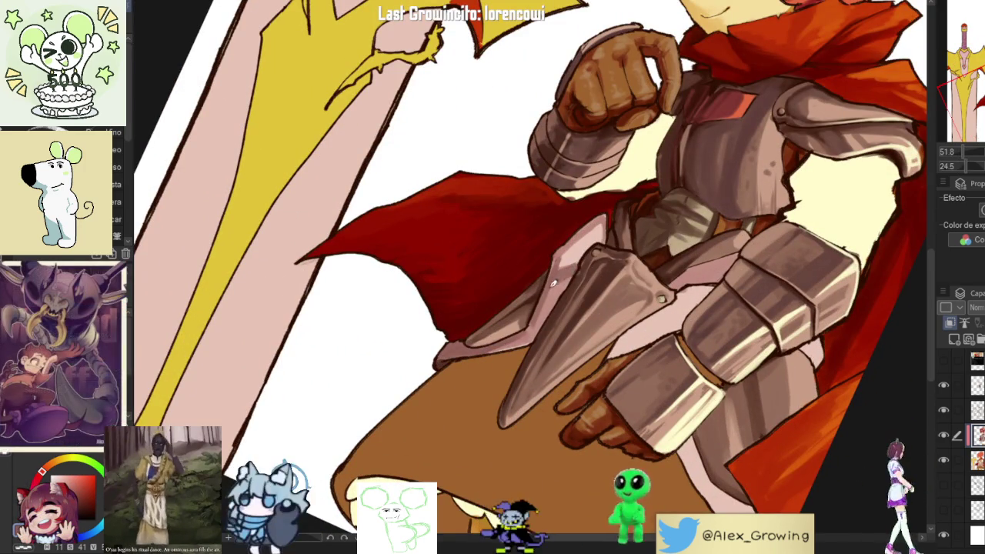
pyautogui.scroll(2, 539, 311)
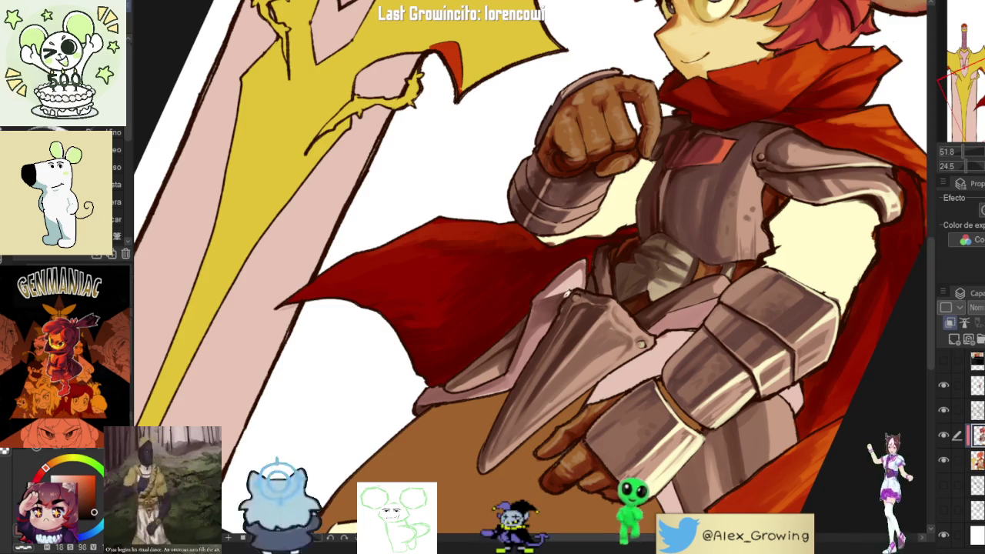
pyautogui.scroll(3, 572, 290)
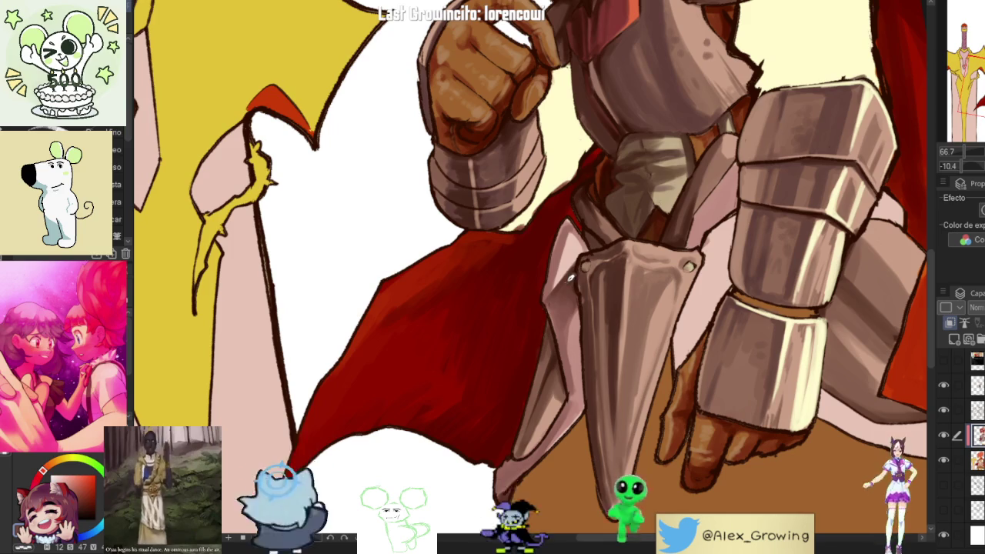
pyautogui.scroll(-3, 616, 401)
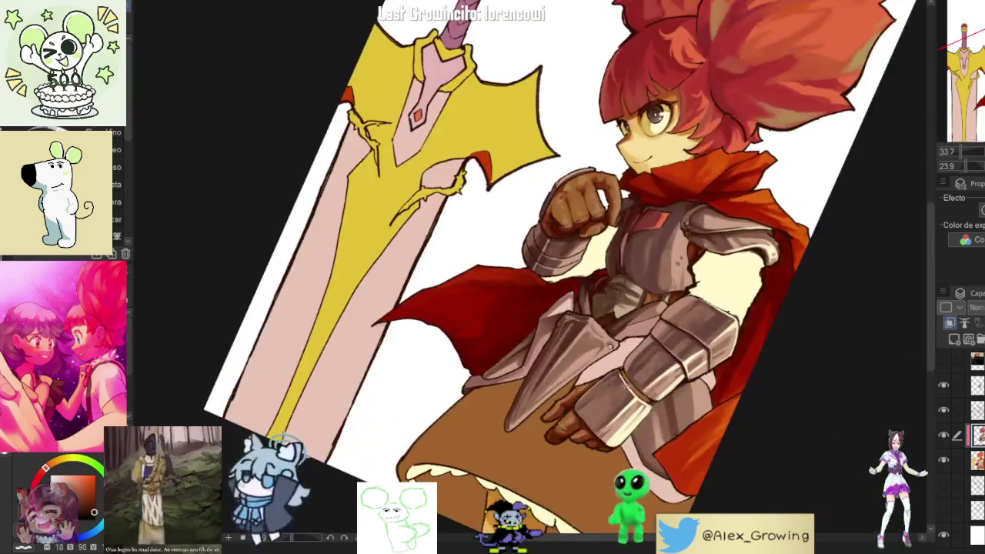
pyautogui.scroll(5, 615, 401)
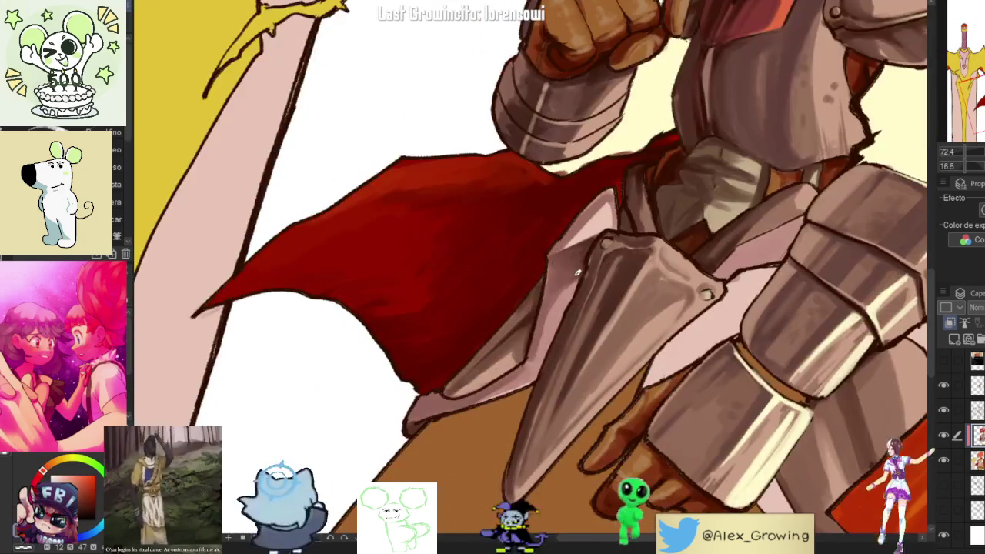
pyautogui.moveTo(581, 272); pyautogui.dragTo(568, 304)
pyautogui.moveTo(544, 339)
pyautogui.mouseDown()
pyautogui.moveTo(562, 314)
pyautogui.moveTo(548, 327)
pyautogui.moveTo(552, 265)
pyautogui.mouseUp()
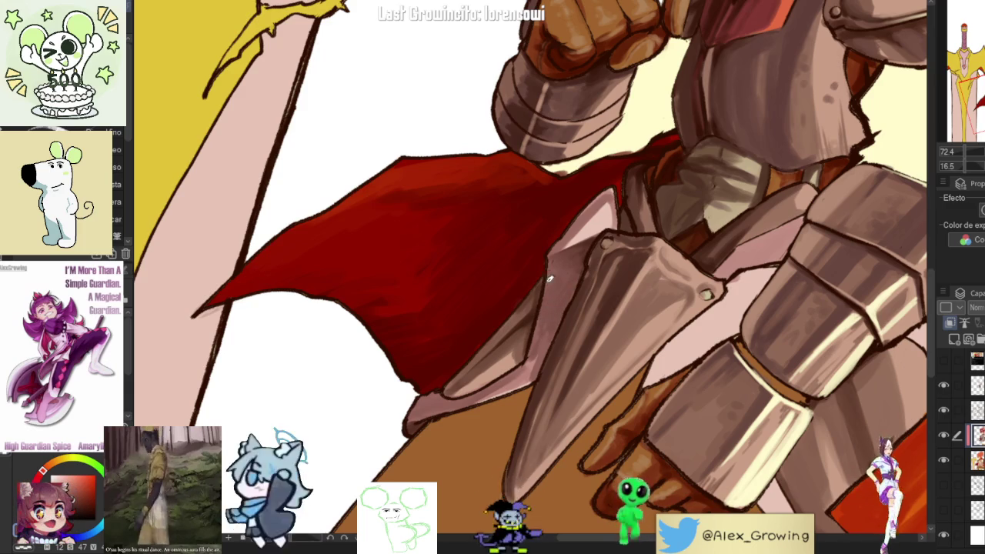
pyautogui.scroll(-2, 542, 316)
pyautogui.scroll(-2, 542, 316)
pyautogui.scroll(-2, 542, 316)
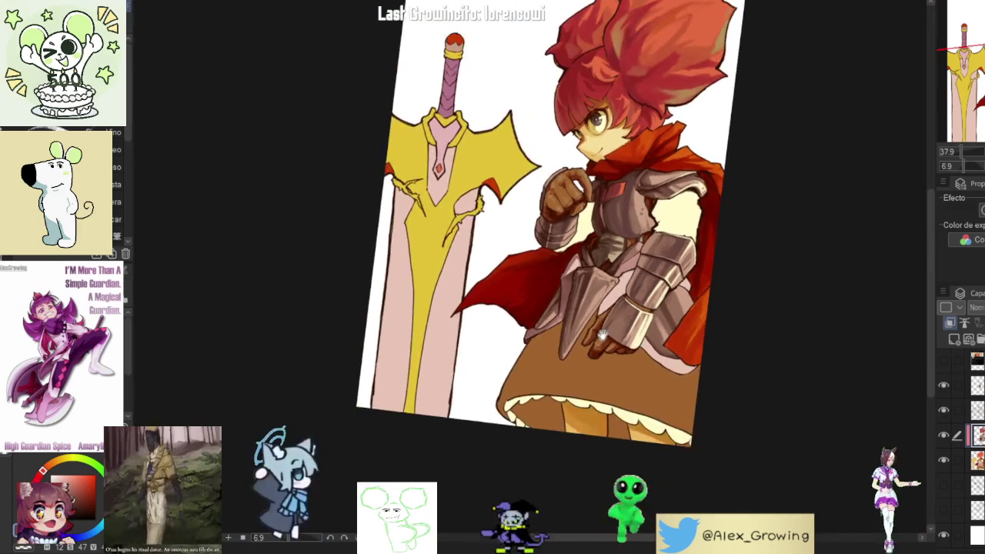
pyautogui.scroll(6, 580, 267)
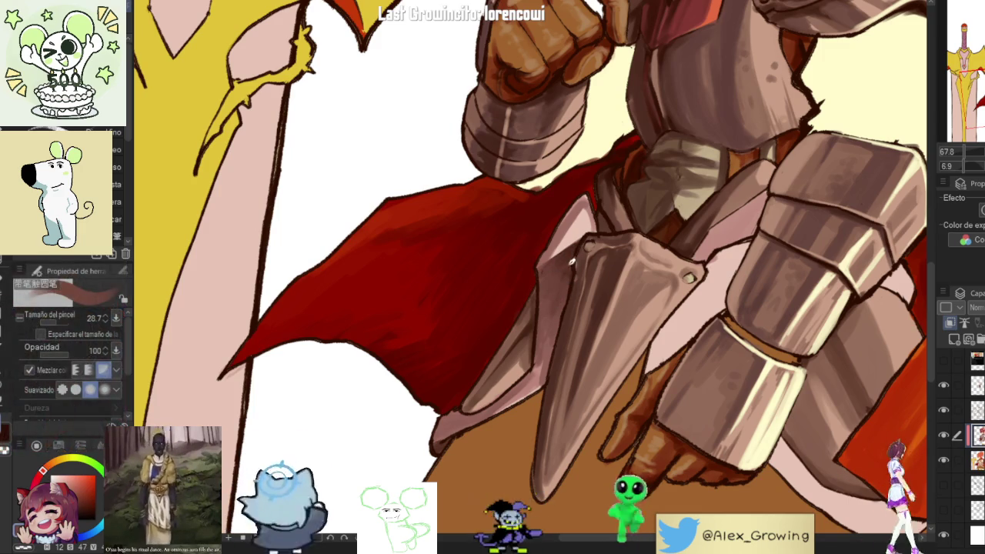
pyautogui.scroll(-3, 581, 342)
pyautogui.scroll(2, 580, 343)
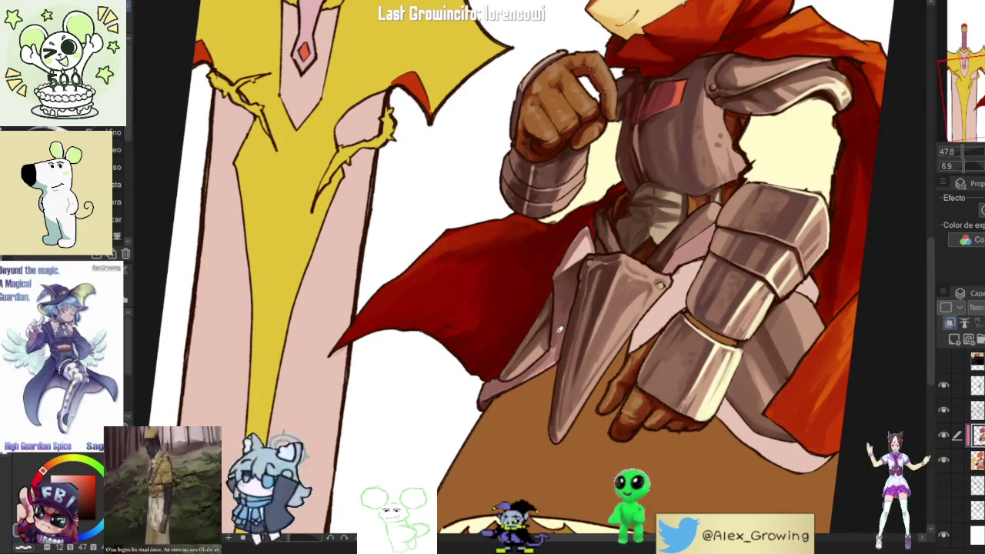
pyautogui.scroll(-2, 591, 311)
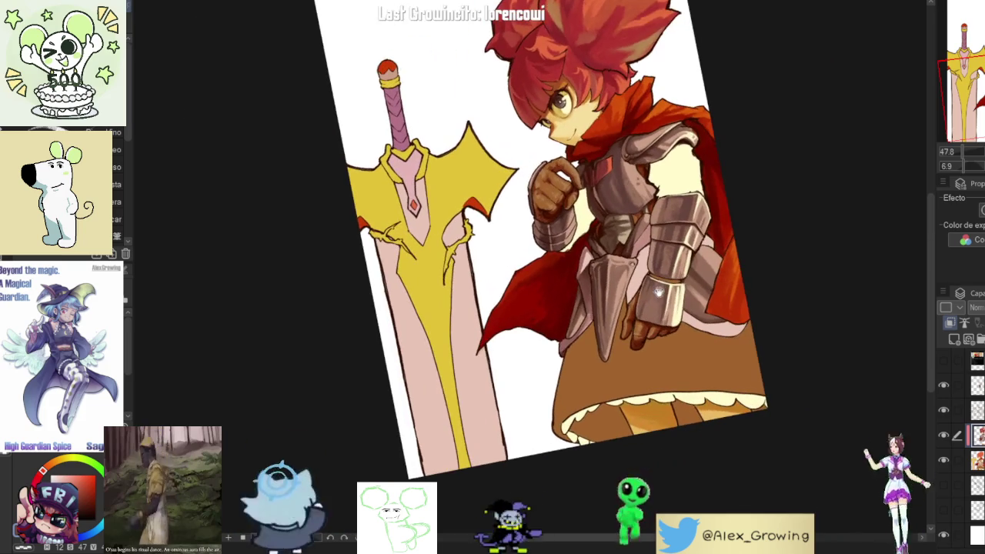
pyautogui.moveTo(591, 310); pyautogui.dragTo(537, 308)
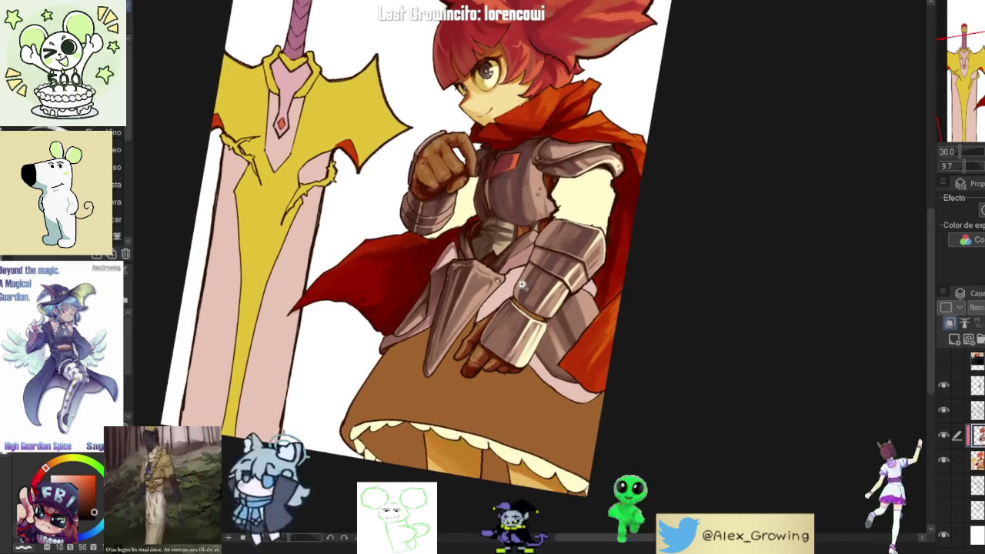
pyautogui.scroll(3, 537, 308)
pyautogui.scroll(-2, 554, 285)
pyautogui.scroll(4, 583, 237)
pyautogui.scroll(2, 583, 237)
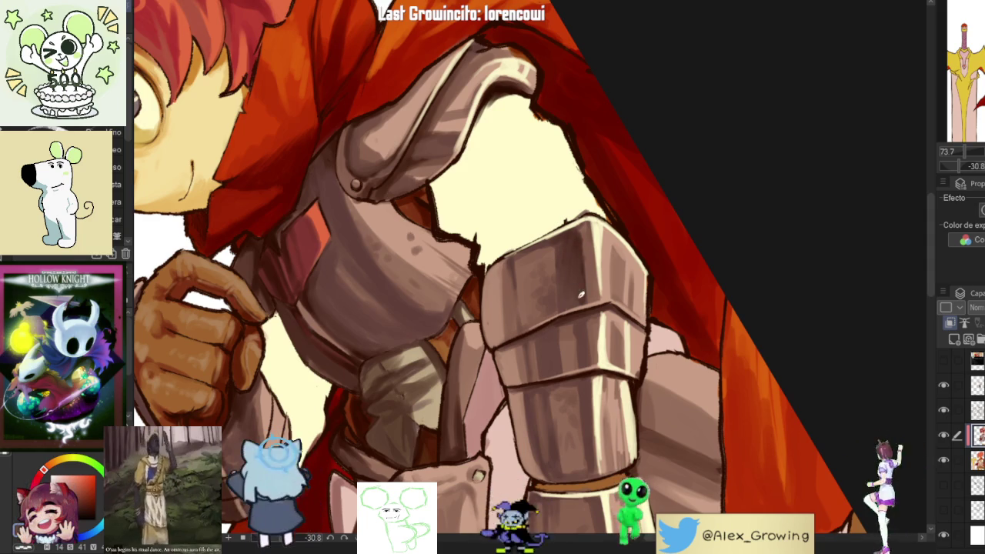
pyautogui.scroll(-5, 577, 299)
pyautogui.scroll(5, 581, 282)
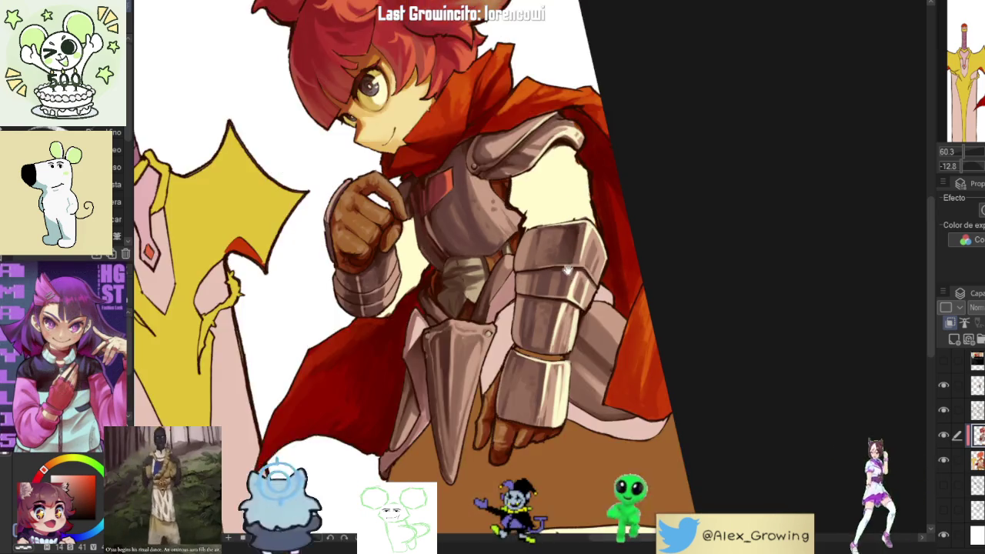
pyautogui.moveTo(574, 219)
pyautogui.mouseDown()
pyautogui.moveTo(489, 364)
pyautogui.moveTo(660, 264)
pyautogui.moveTo(710, 255)
pyautogui.moveTo(672, 256)
pyautogui.moveTo(675, 266)
pyautogui.moveTo(713, 275)
pyautogui.moveTo(715, 246)
pyautogui.moveTo(654, 285)
pyautogui.mouseUp()
pyautogui.scroll(3, 622, 306)
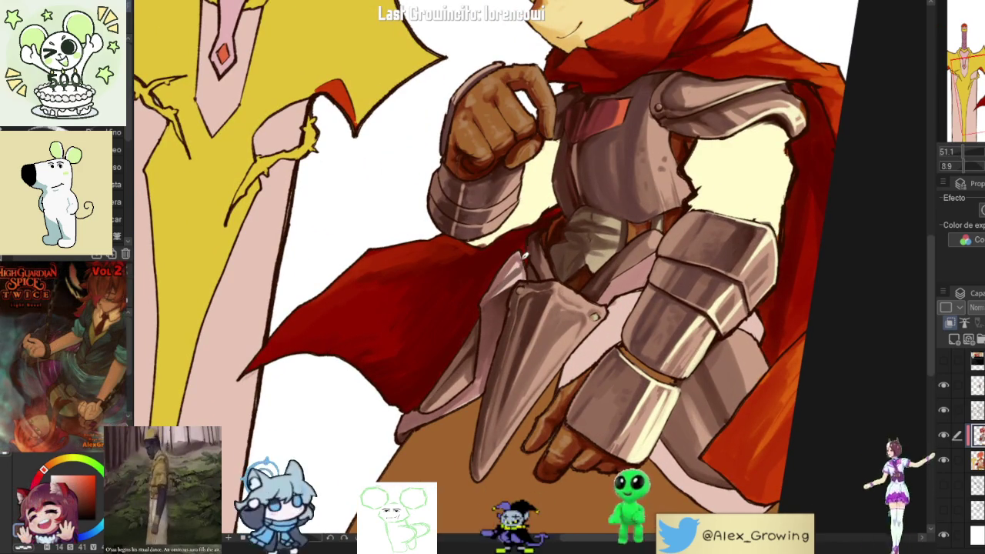
pyautogui.scroll(2, 524, 248)
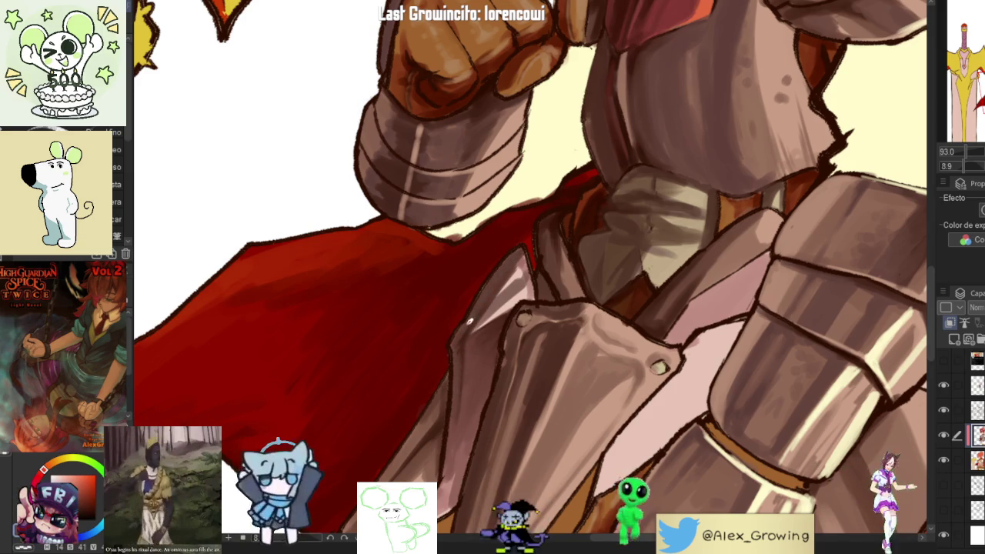
pyautogui.scroll(-5, 465, 398)
pyautogui.moveTo(539, 346); pyautogui.dragTo(538, 294)
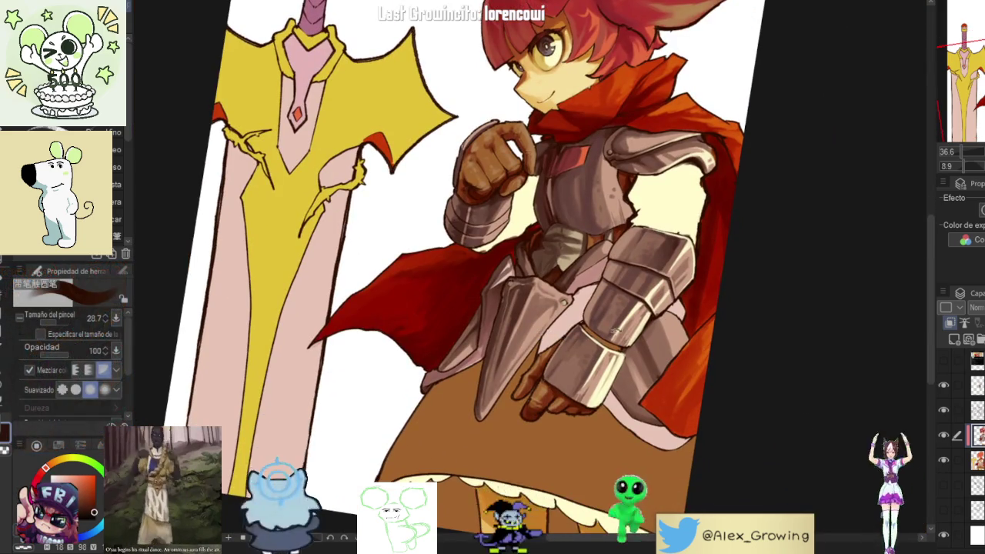
pyautogui.moveTo(692, 294); pyautogui.dragTo(616, 294)
pyautogui.scroll(3, 617, 295)
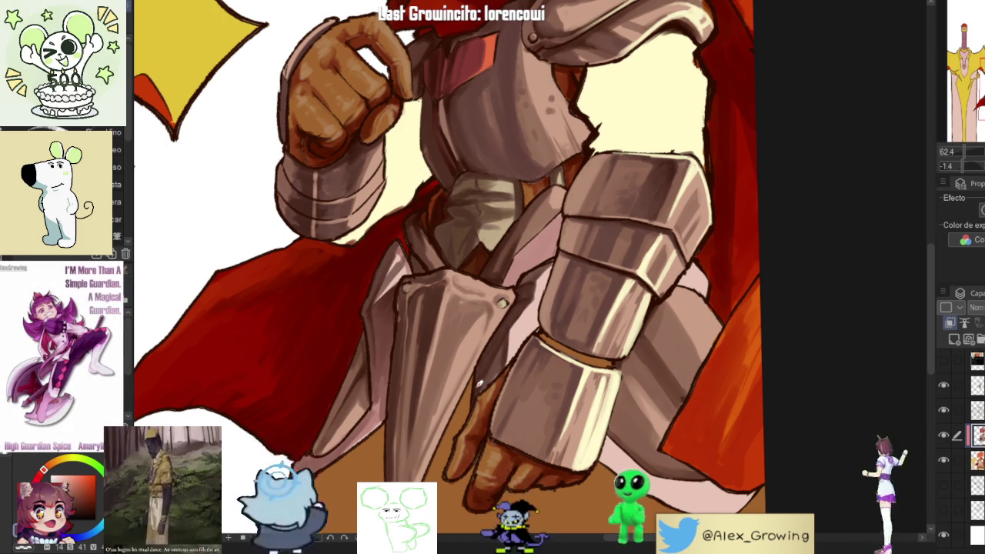
pyautogui.scroll(-3, 539, 288)
pyautogui.scroll(5, 539, 293)
pyautogui.scroll(-2, 547, 308)
pyautogui.scroll(-2, 551, 318)
pyautogui.scroll(-1, 551, 318)
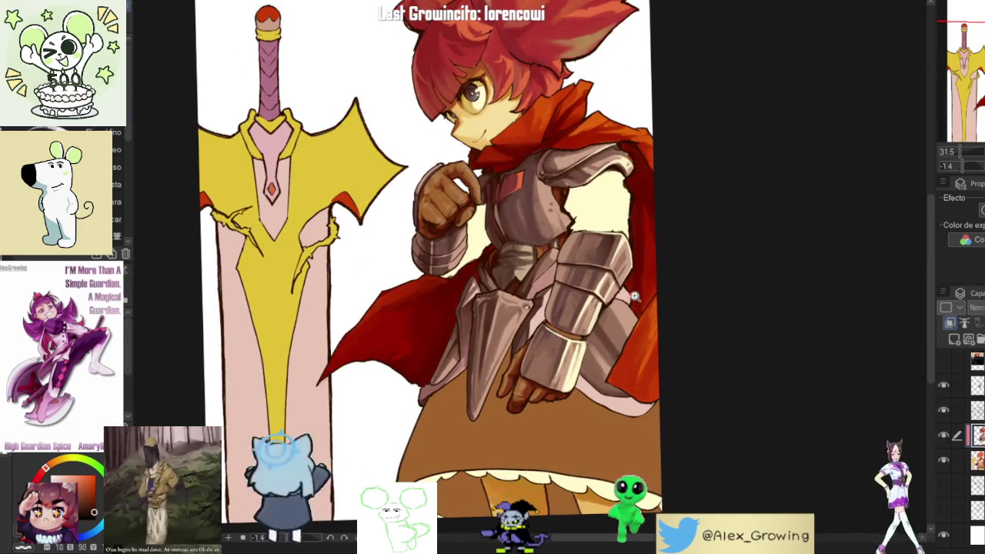
pyautogui.scroll(5, 547, 319)
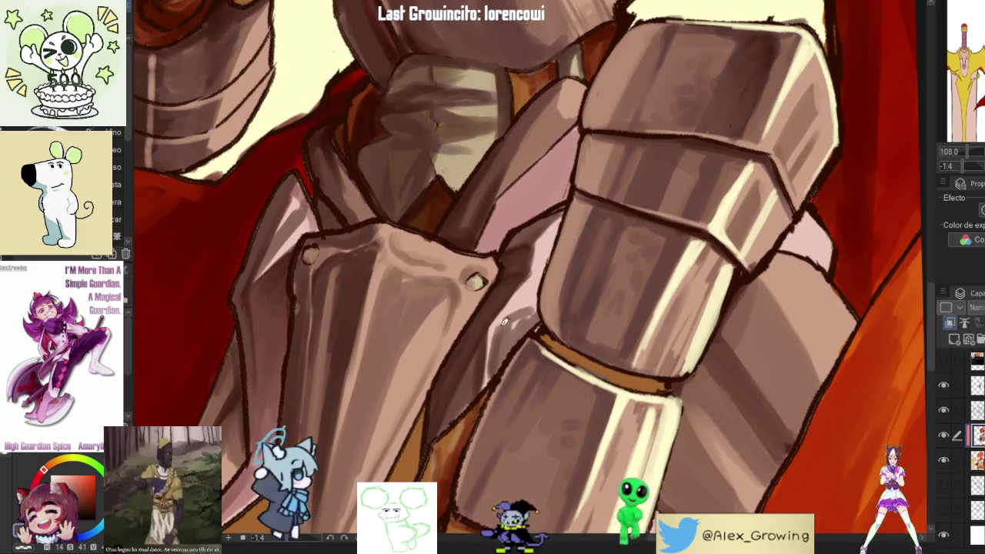
pyautogui.scroll(-2, 684, 296)
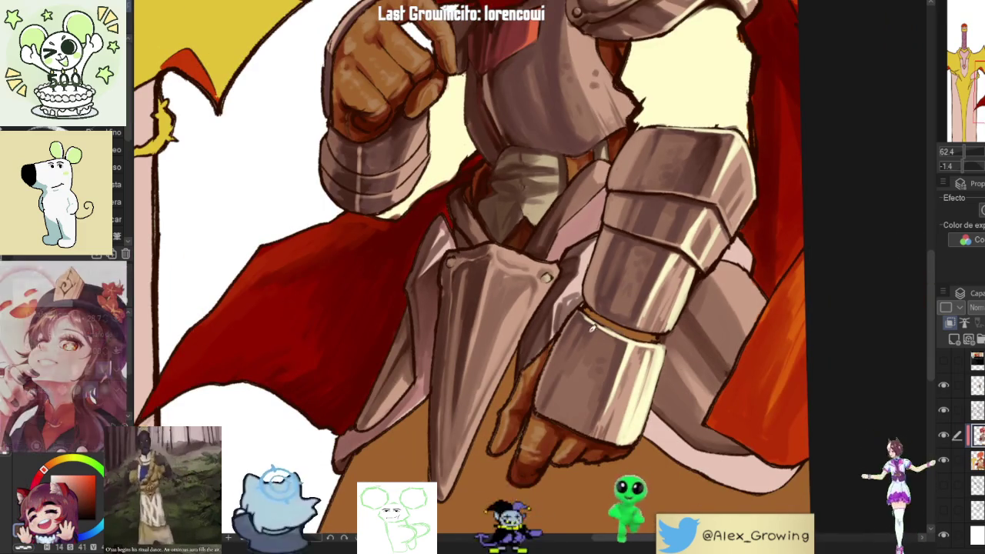
pyautogui.scroll(2, 551, 316)
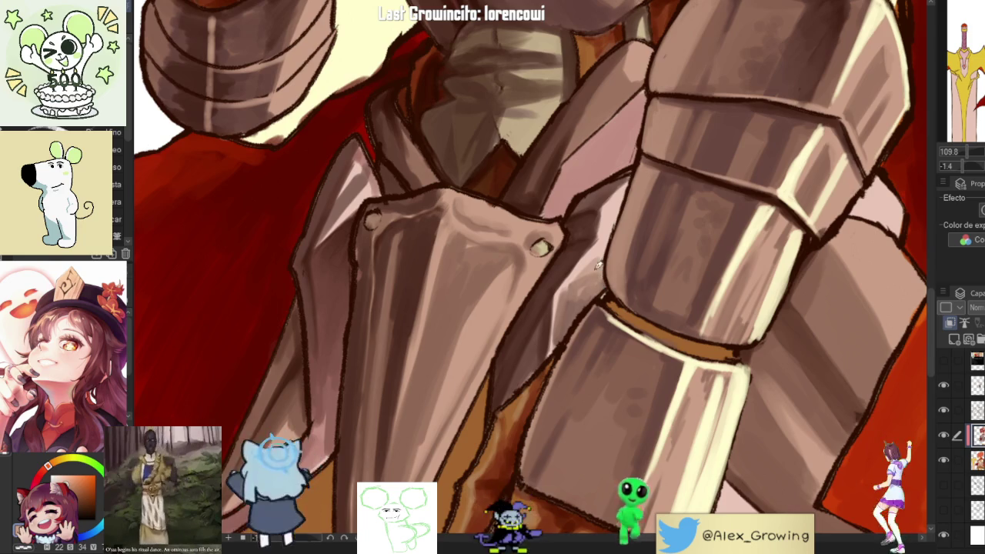
pyautogui.scroll(-3, 603, 260)
pyautogui.scroll(2, 570, 277)
pyautogui.scroll(1, 554, 287)
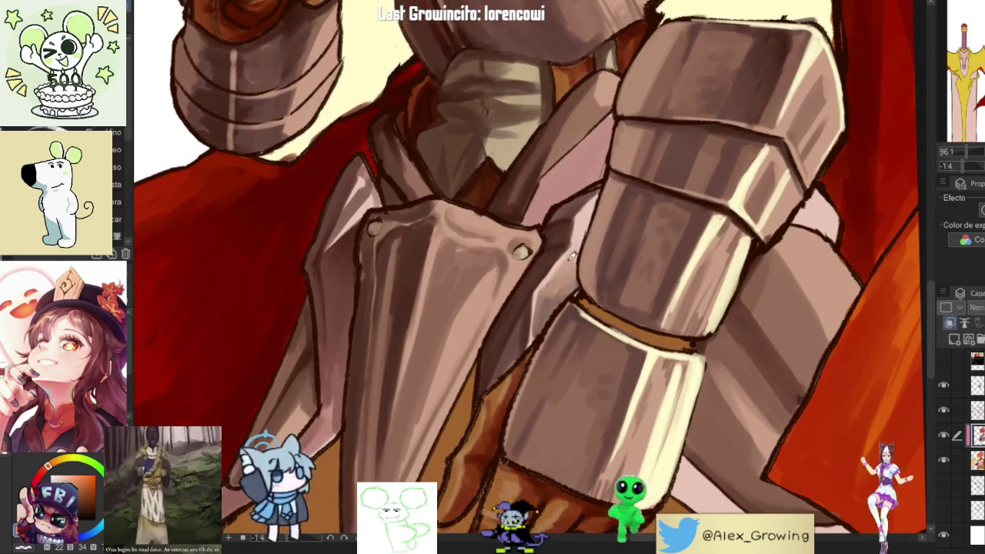
pyautogui.scroll(-3, 583, 240)
pyautogui.moveTo(585, 254)
pyautogui.mouseDown()
pyautogui.moveTo(657, 368)
pyautogui.moveTo(585, 307)
pyautogui.mouseUp()
# - Draw dark outline strokes along and down the gauntlet's lower edge
pyautogui.scroll(3, 542, 227)
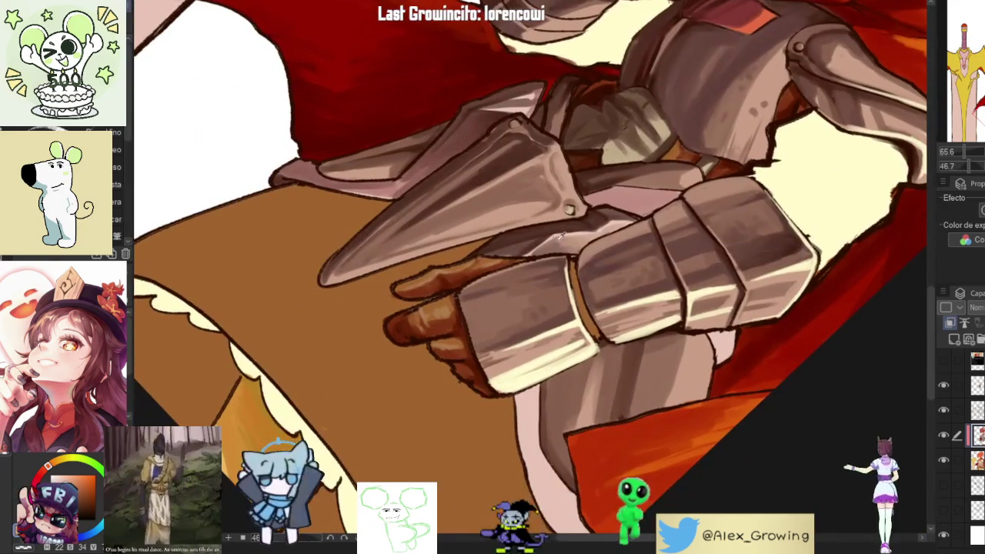
pyautogui.scroll(-2, 531, 266)
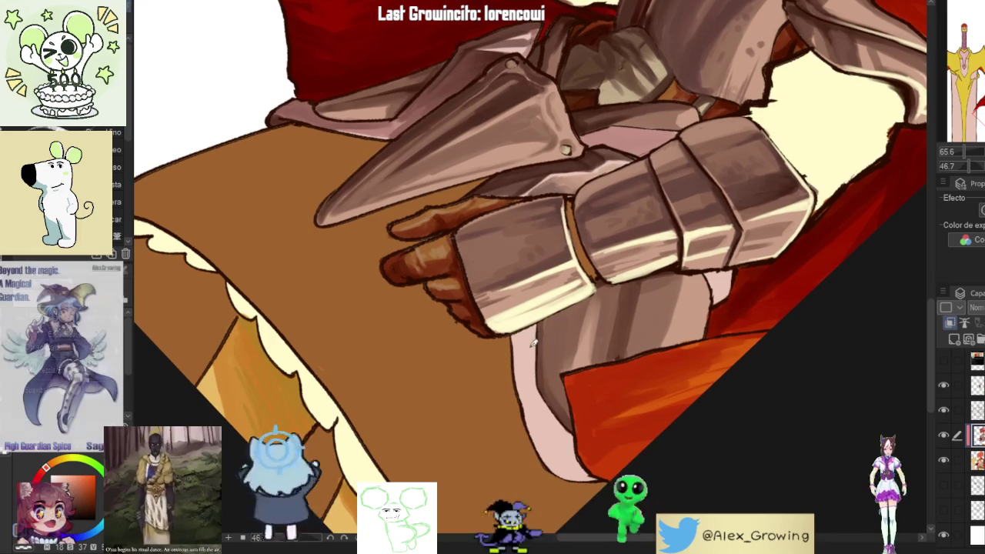
pyautogui.moveTo(528, 350); pyautogui.dragTo(533, 405)
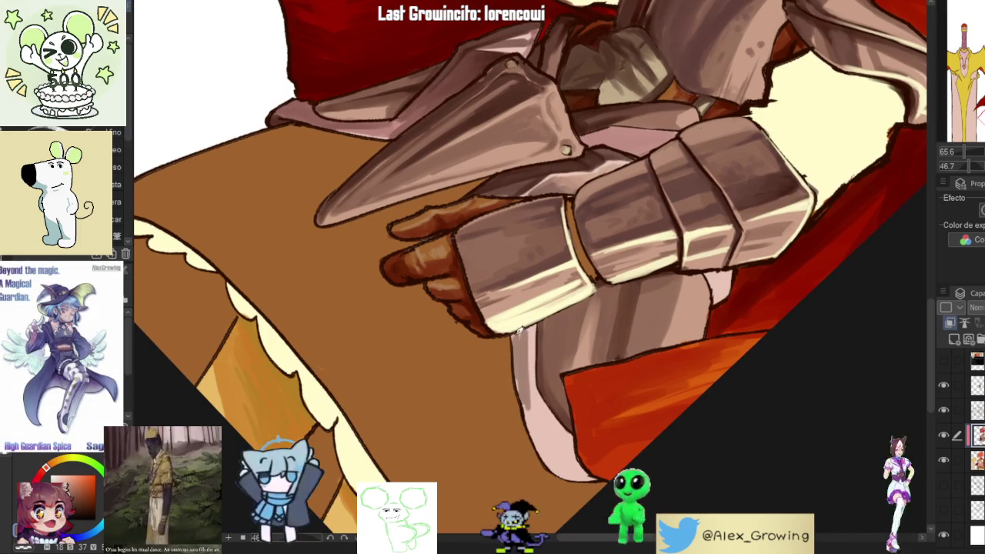
pyautogui.moveTo(529, 370)
pyautogui.mouseDown()
pyautogui.moveTo(550, 458)
pyautogui.moveTo(568, 472)
pyautogui.mouseUp()
pyautogui.moveTo(554, 431)
pyautogui.mouseDown()
pyautogui.moveTo(647, 323)
pyautogui.moveTo(660, 267)
pyautogui.mouseUp()
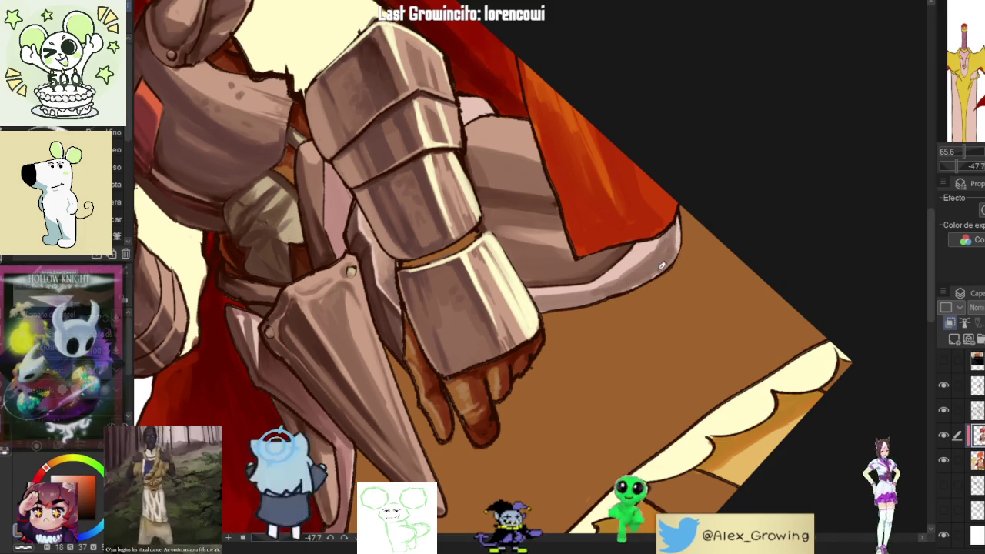
# - Rotate and zoom out the canvas to review the hand, skirt hem and whole character
pyautogui.moveTo(647, 274); pyautogui.dragTo(482, 301)
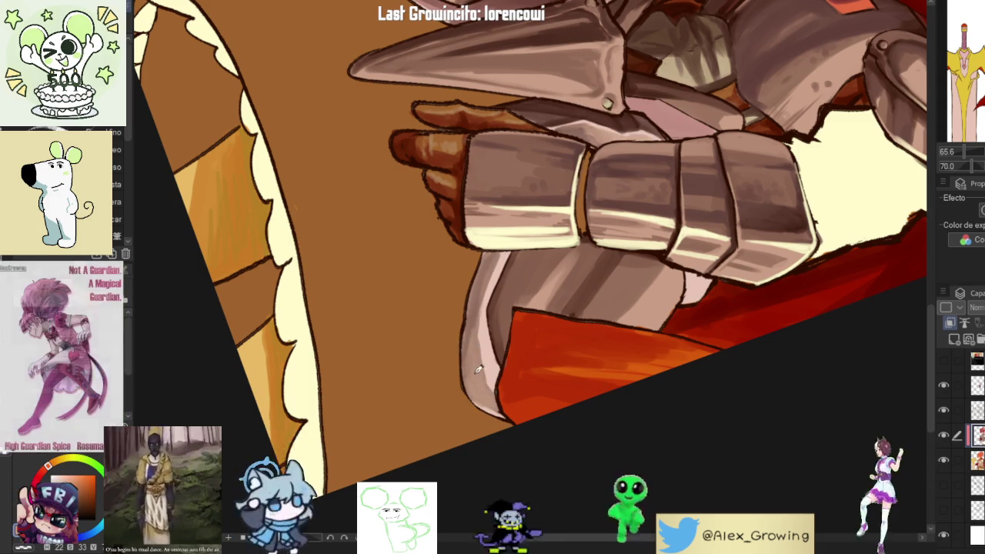
pyautogui.moveTo(477, 375)
pyautogui.mouseDown()
pyautogui.moveTo(683, 233)
pyautogui.moveTo(583, 379)
pyautogui.moveTo(570, 330)
pyautogui.moveTo(598, 273)
pyautogui.mouseUp()
pyautogui.moveTo(641, 222); pyautogui.dragTo(594, 276)
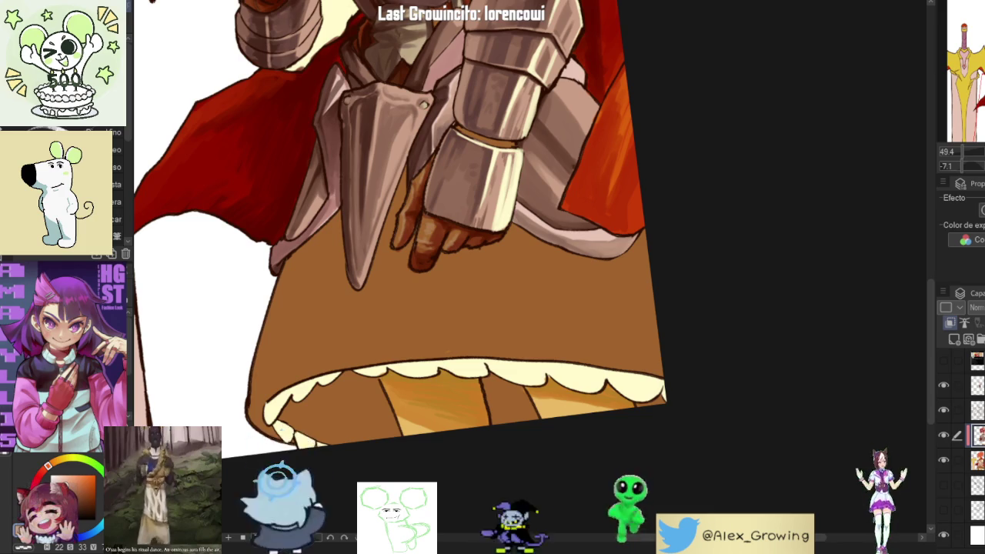
pyautogui.scroll(-2, 609, 334)
pyautogui.scroll(1, 608, 334)
pyautogui.scroll(2, 554, 323)
pyautogui.scroll(1, 493, 311)
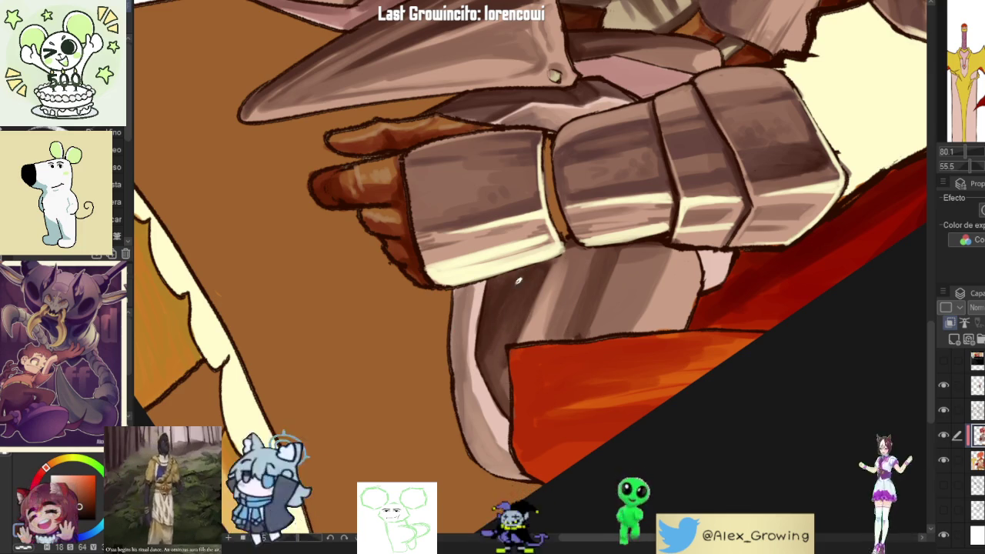
pyautogui.scroll(-5, 531, 390)
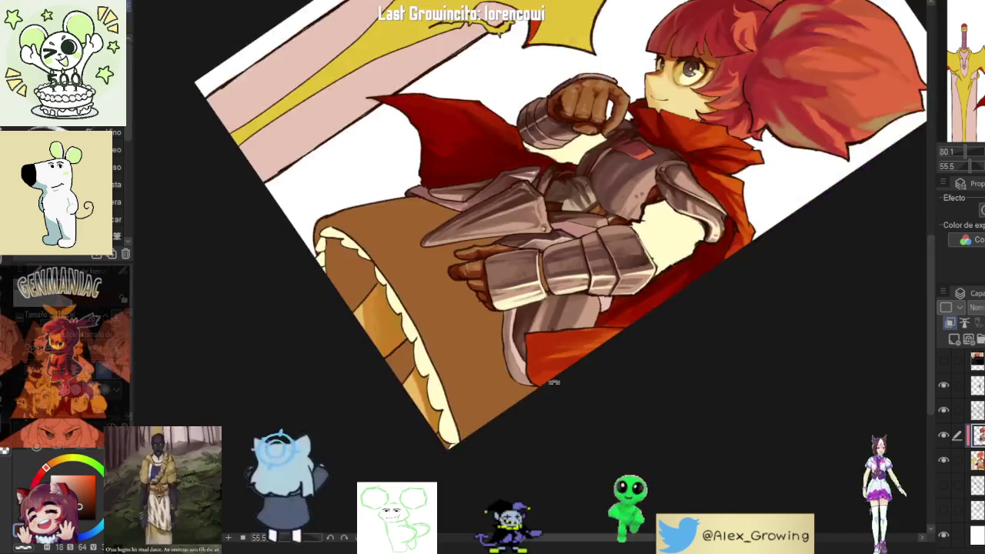
pyautogui.scroll(5, 603, 267)
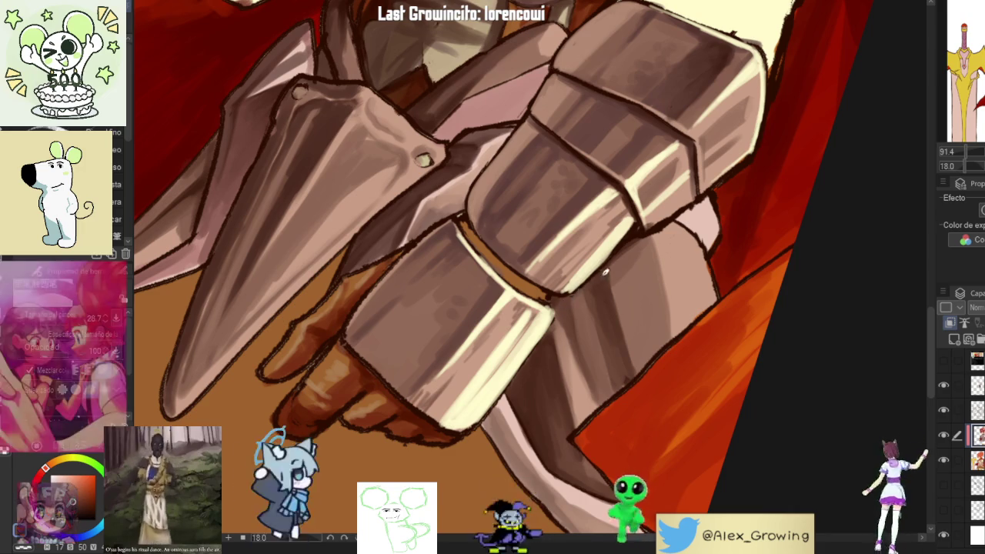
pyautogui.scroll(-2, 583, 290)
pyautogui.scroll(-1, 608, 277)
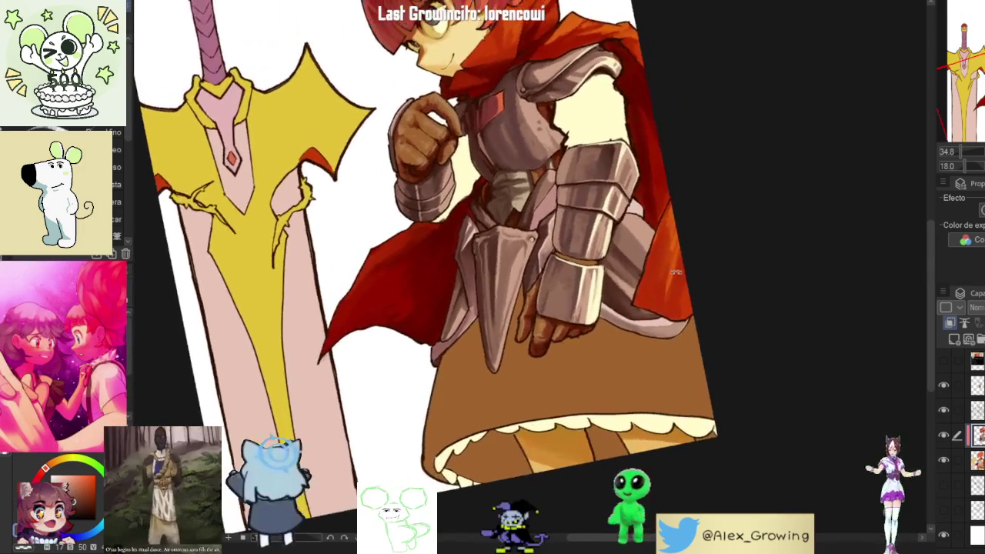
pyautogui.scroll(3, 637, 238)
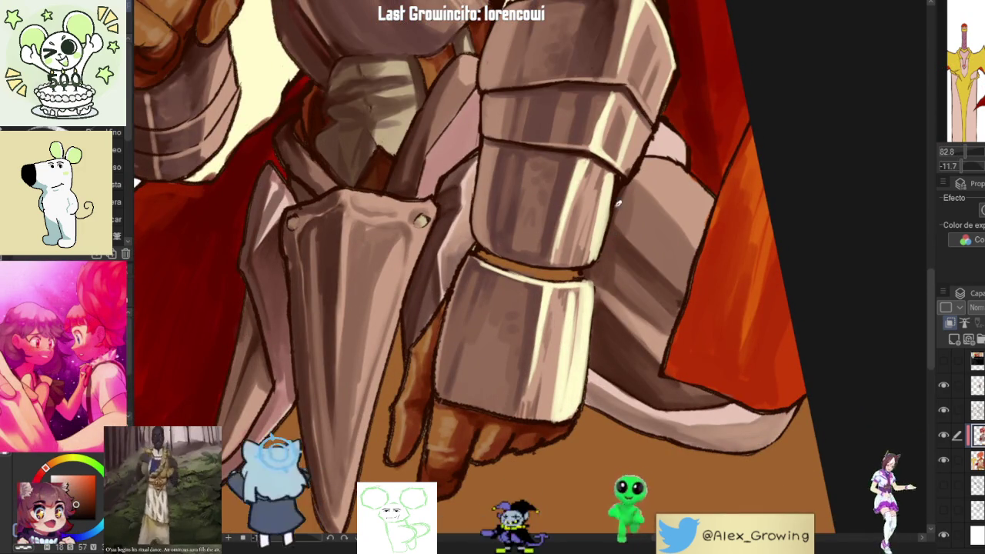
pyautogui.scroll(-3, 613, 264)
pyautogui.moveTo(623, 258)
pyautogui.mouseDown()
pyautogui.moveTo(717, 248)
pyautogui.moveTo(669, 277)
pyautogui.mouseUp()
pyautogui.scroll(3, 653, 285)
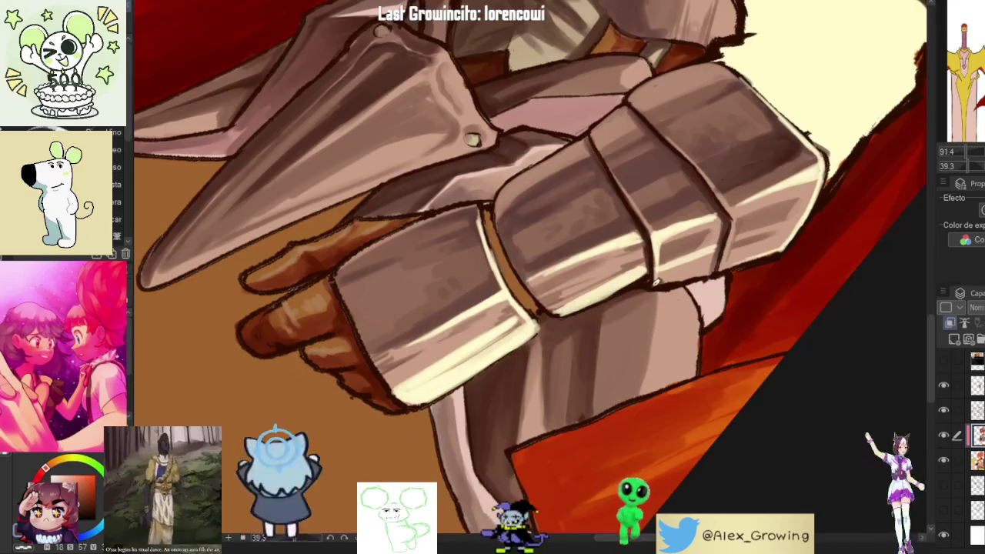
pyautogui.scroll(2, 655, 289)
pyautogui.scroll(1, 655, 296)
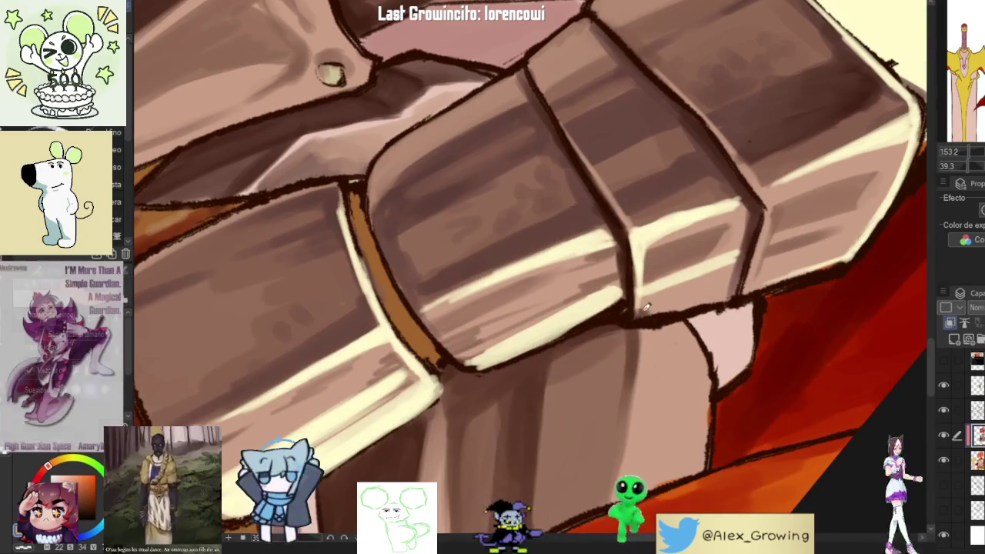
pyautogui.scroll(-5, 653, 305)
pyautogui.moveTo(653, 305)
pyautogui.mouseDown()
pyautogui.moveTo(638, 262)
pyautogui.moveTo(494, 383)
pyautogui.mouseUp()
pyautogui.scroll(2, 634, 252)
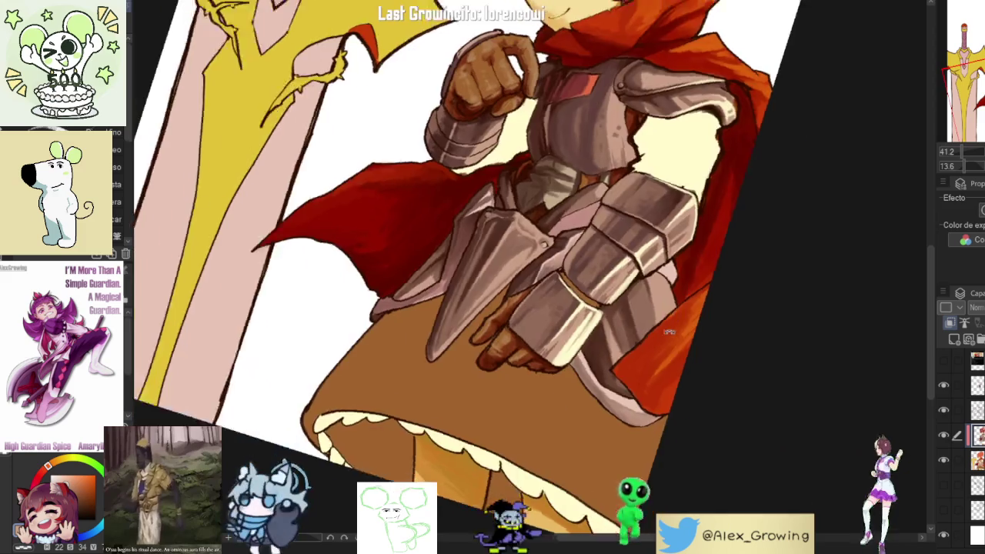
pyautogui.scroll(6, 494, 383)
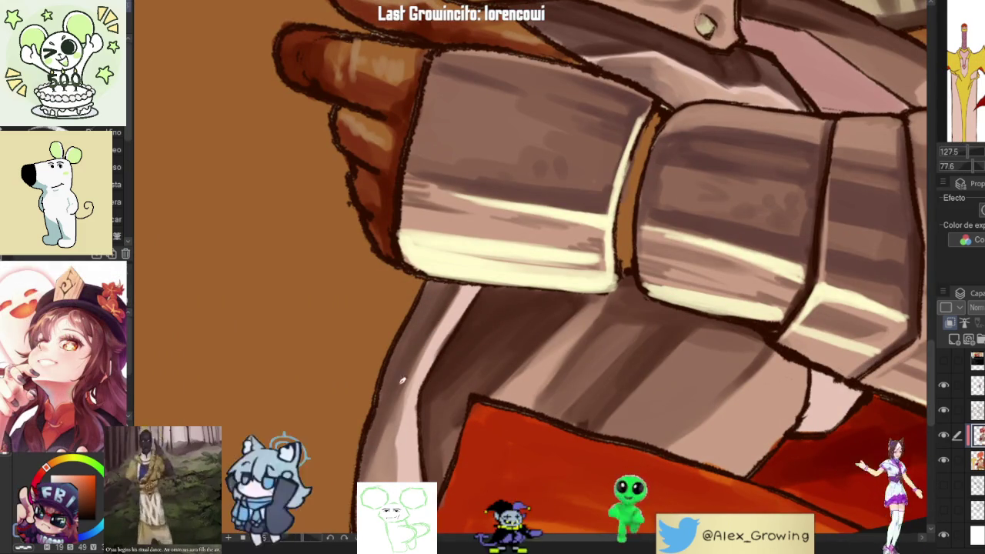
pyautogui.scroll(-5, 383, 413)
pyautogui.moveTo(384, 412); pyautogui.dragTo(660, 213)
pyautogui.scroll(5, 728, 225)
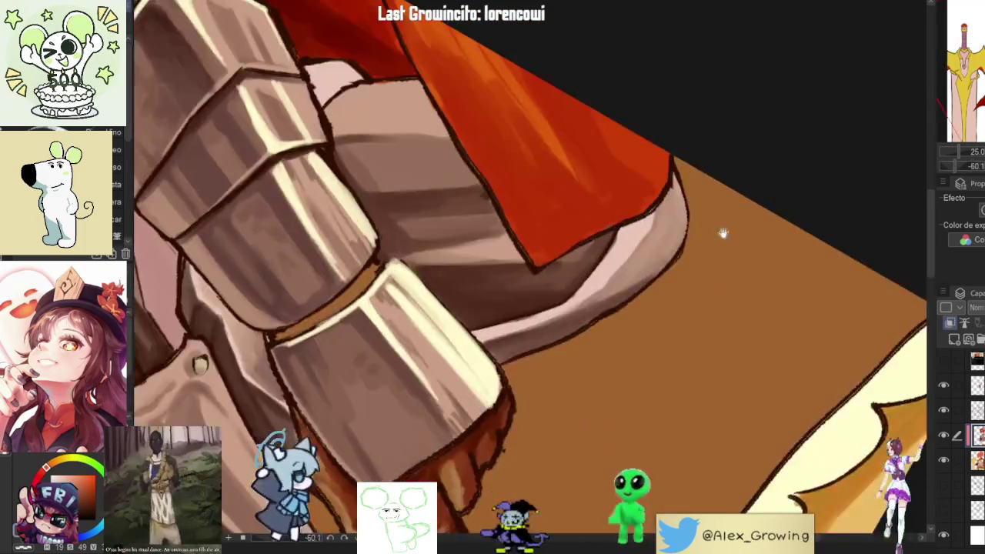
pyautogui.moveTo(728, 225); pyautogui.dragTo(616, 254)
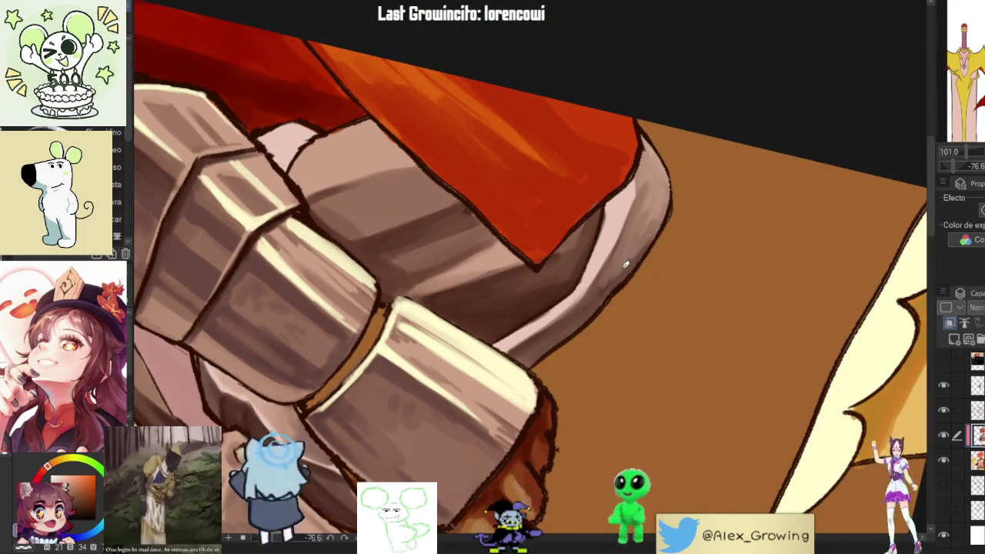
pyautogui.scroll(-3, 649, 234)
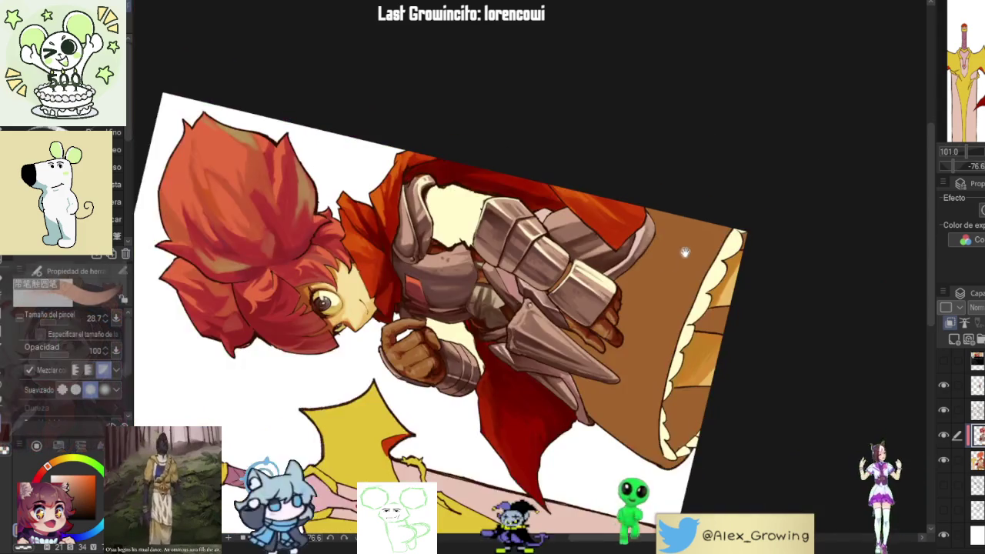
# - Rotate and pan the canvas across the armour and cape back toward an upright angle
pyautogui.scroll(3, 656, 250)
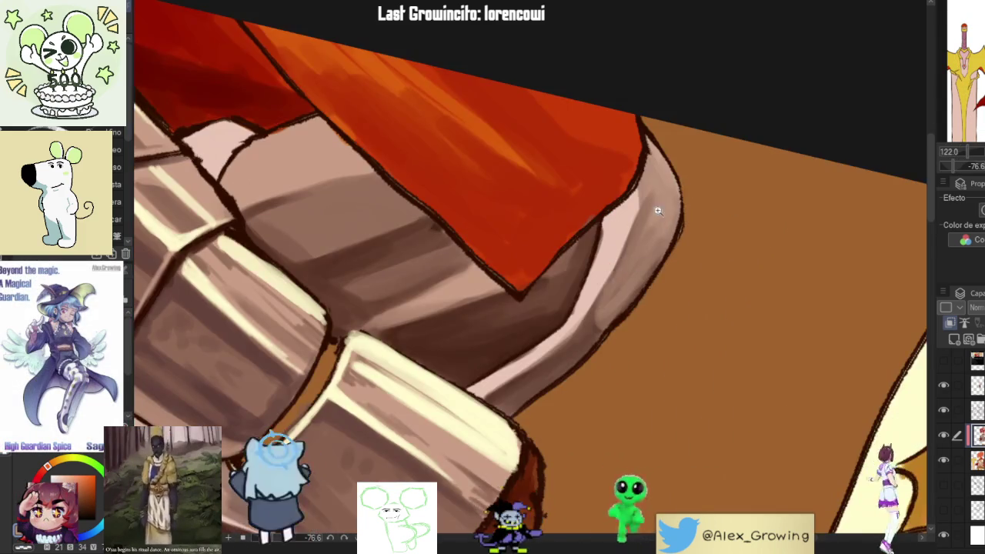
pyautogui.scroll(-3, 662, 230)
pyautogui.scroll(-2, 659, 352)
pyautogui.scroll(-1, 601, 361)
pyautogui.scroll(2, 601, 360)
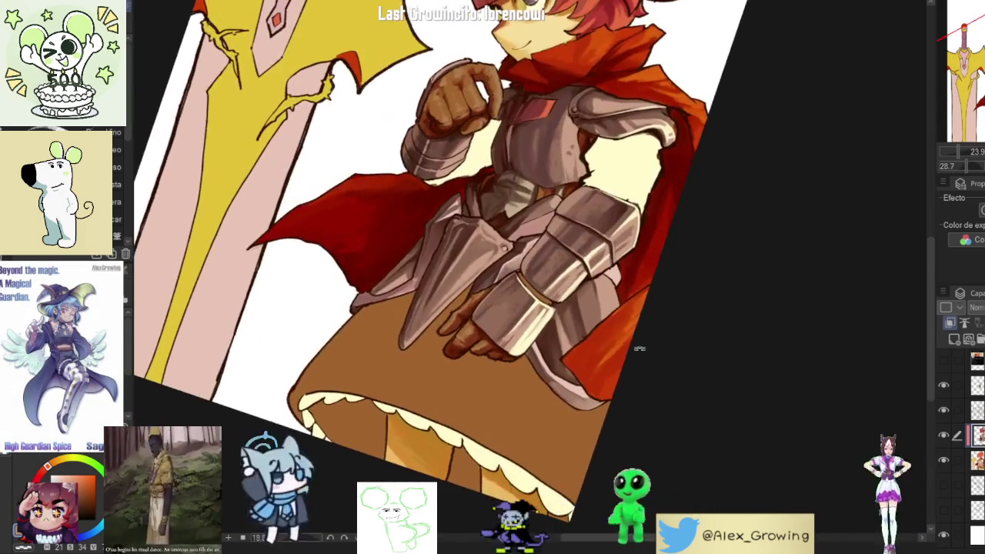
pyautogui.moveTo(636, 350); pyautogui.dragTo(587, 295)
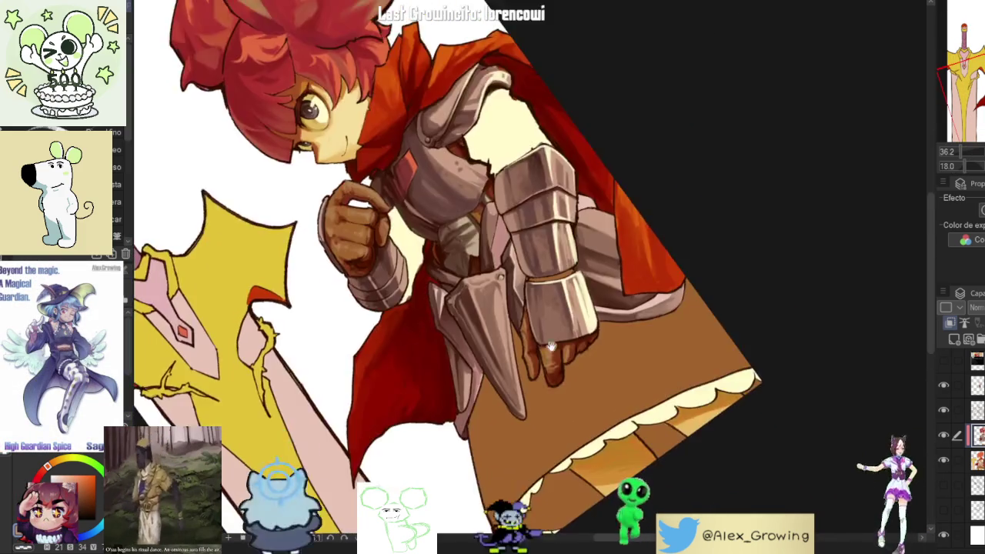
pyautogui.scroll(3, 587, 295)
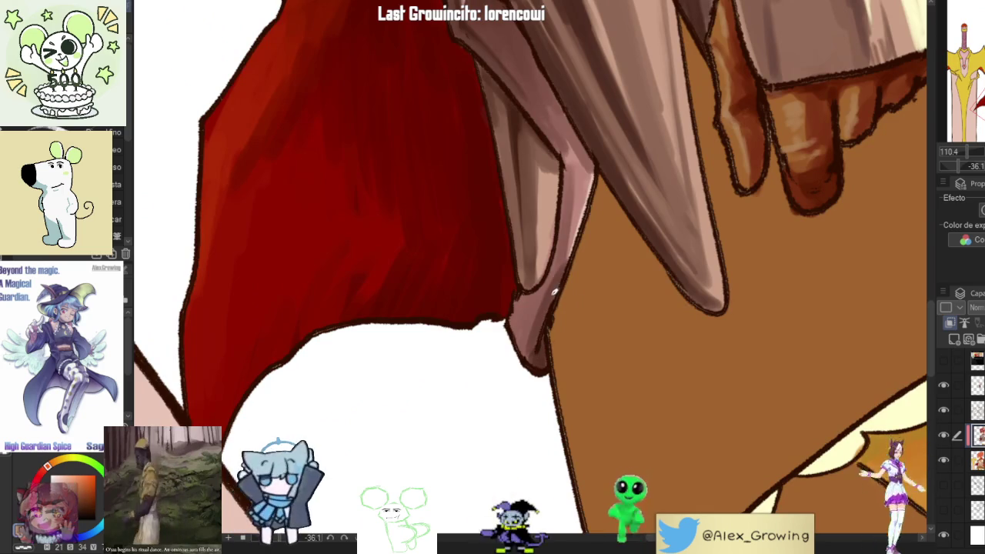
pyautogui.moveTo(546, 308); pyautogui.dragTo(534, 348)
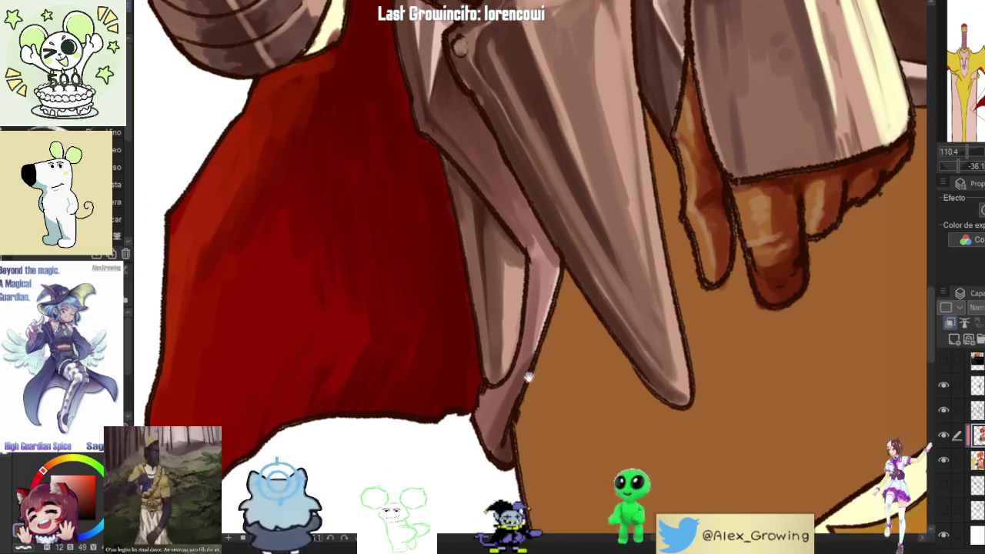
pyautogui.scroll(-3, 542, 304)
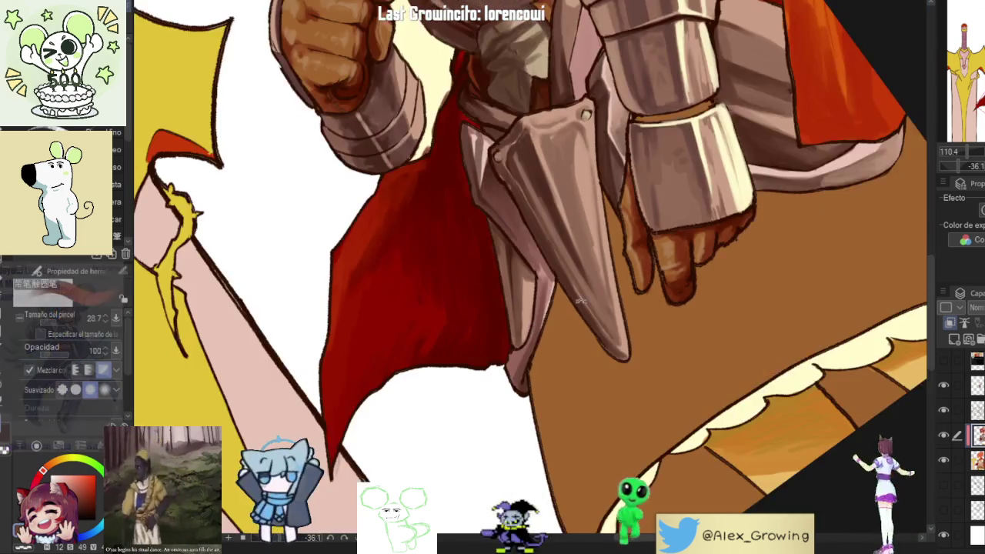
pyautogui.scroll(2, 539, 344)
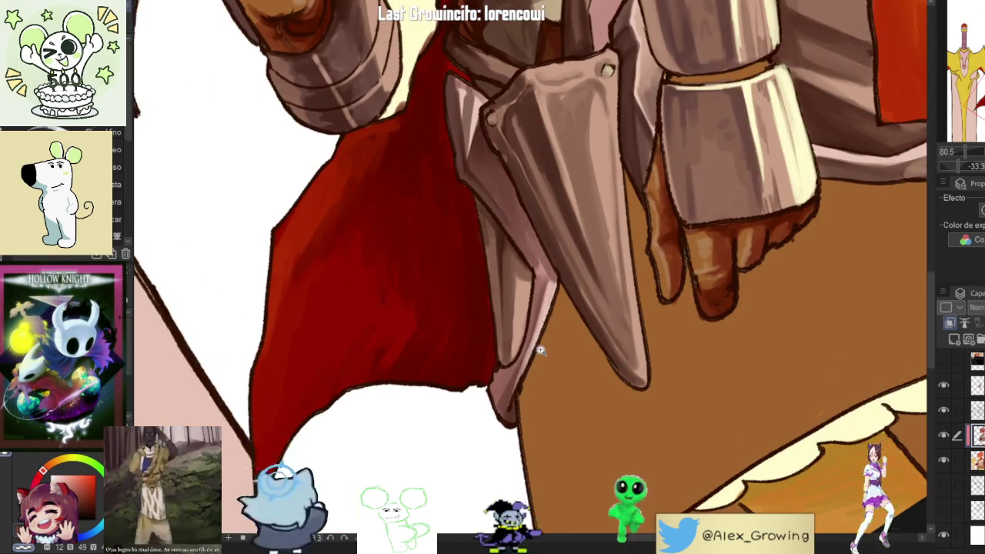
pyautogui.scroll(-5, 543, 342)
pyautogui.moveTo(628, 377); pyautogui.dragTo(656, 341)
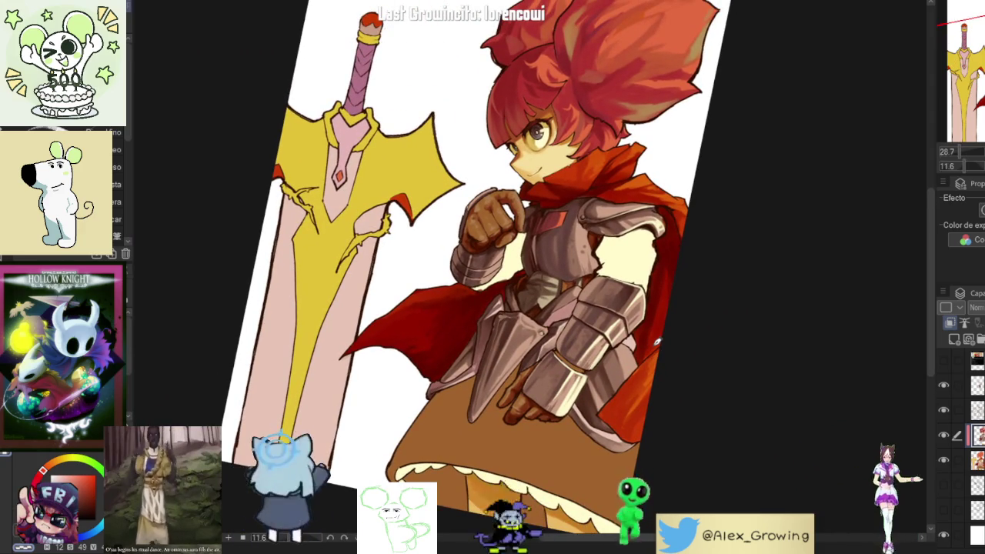
# - Mirror the view and back, then hide and re-show the character's shading to compare
pyautogui.press('h')
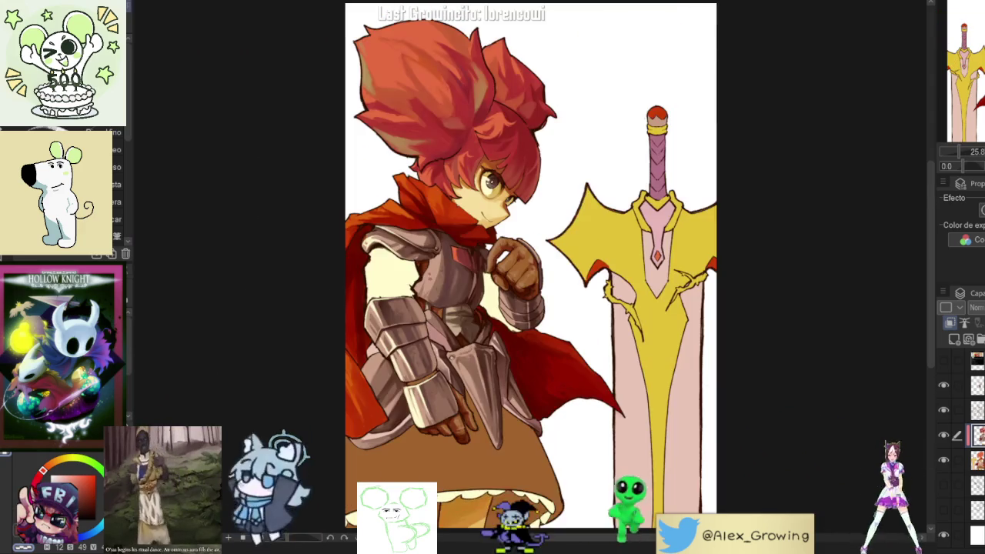
pyautogui.press('h')
pyautogui.click(944, 437)
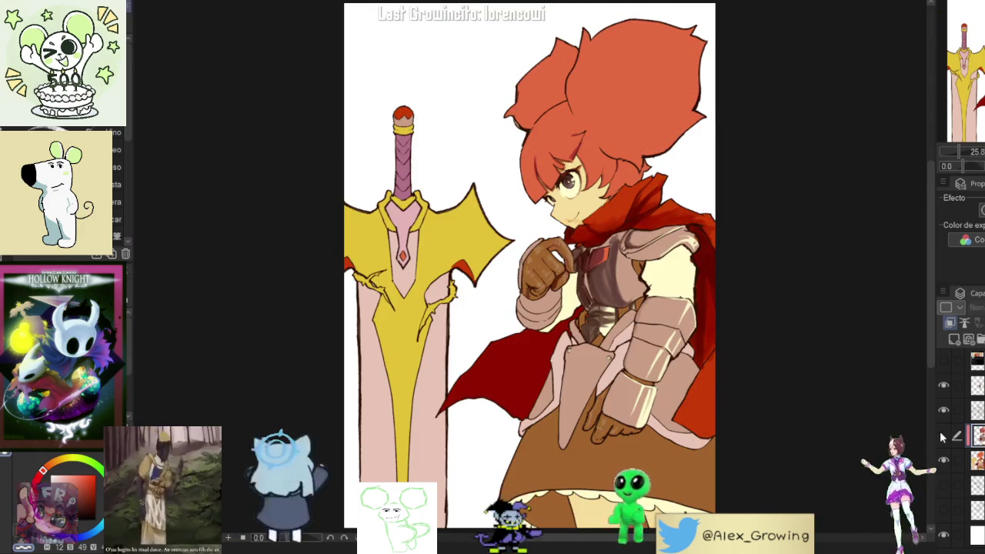
pyautogui.click(944, 438)
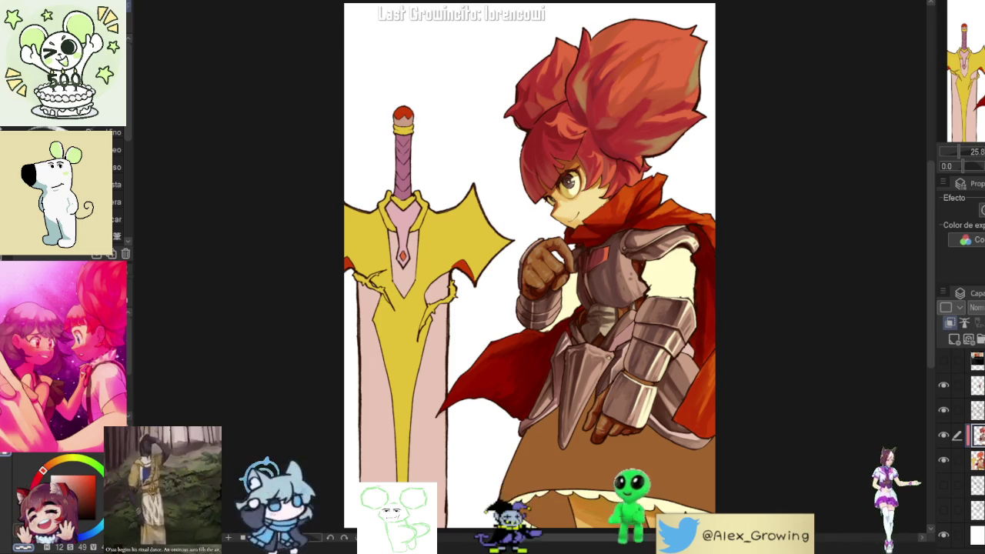
# - Flip the view vertically and horizontally, then restore the original orientation
pyautogui.press('v')
pyautogui.press('v')
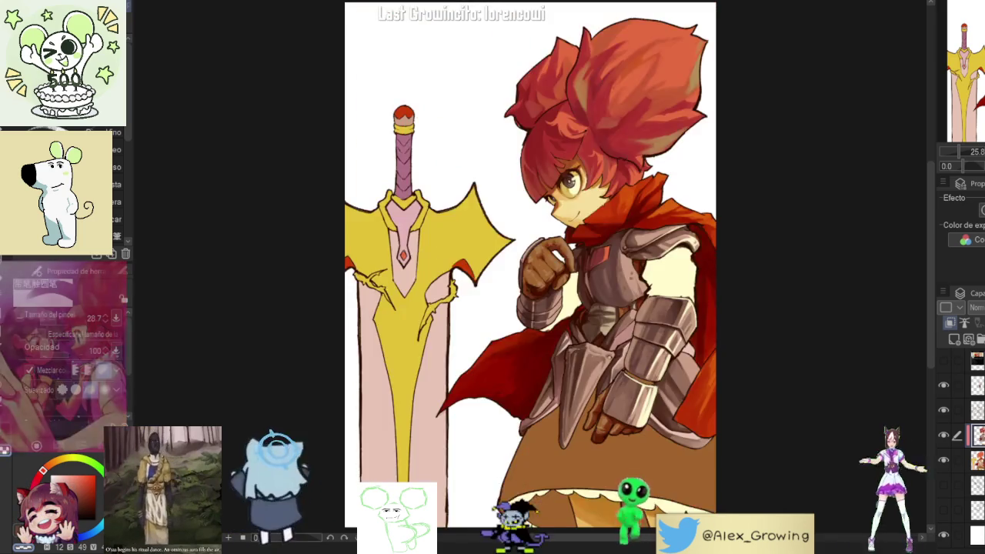
pyautogui.press('h')
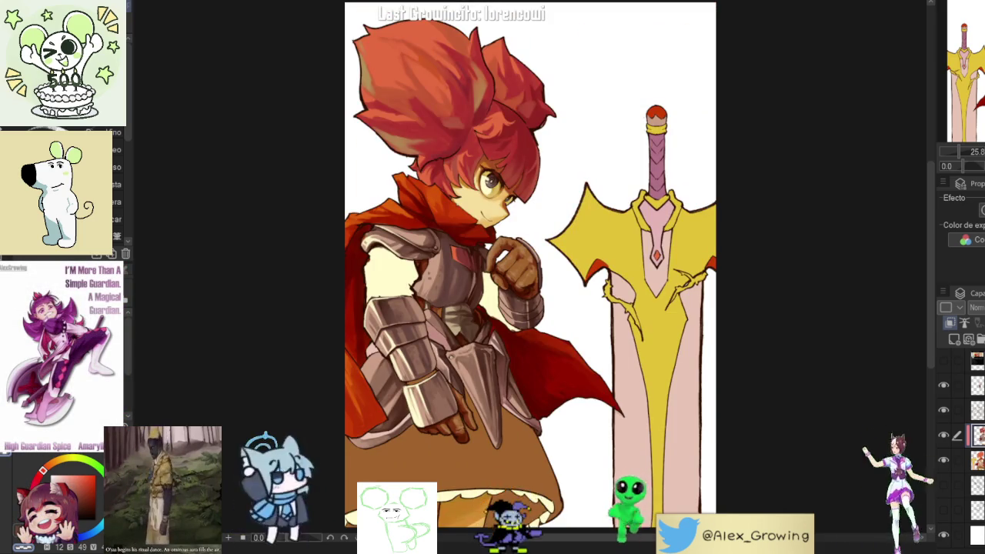
pyautogui.press('h')
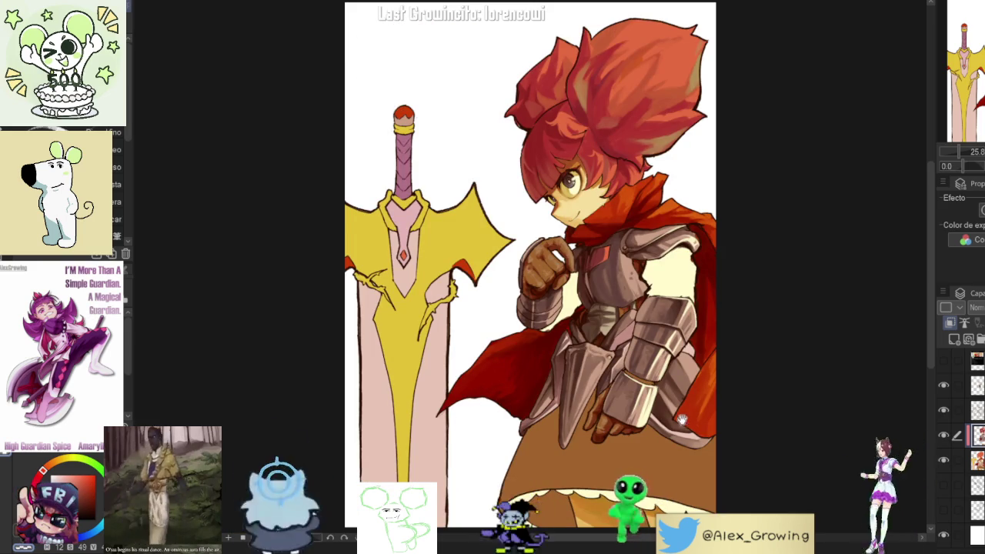
# - Sketch guide strokes over the pale chest area of the undershirt
pyautogui.scroll(2, 680, 420)
pyautogui.scroll(3, 662, 354)
pyautogui.scroll(1, 647, 292)
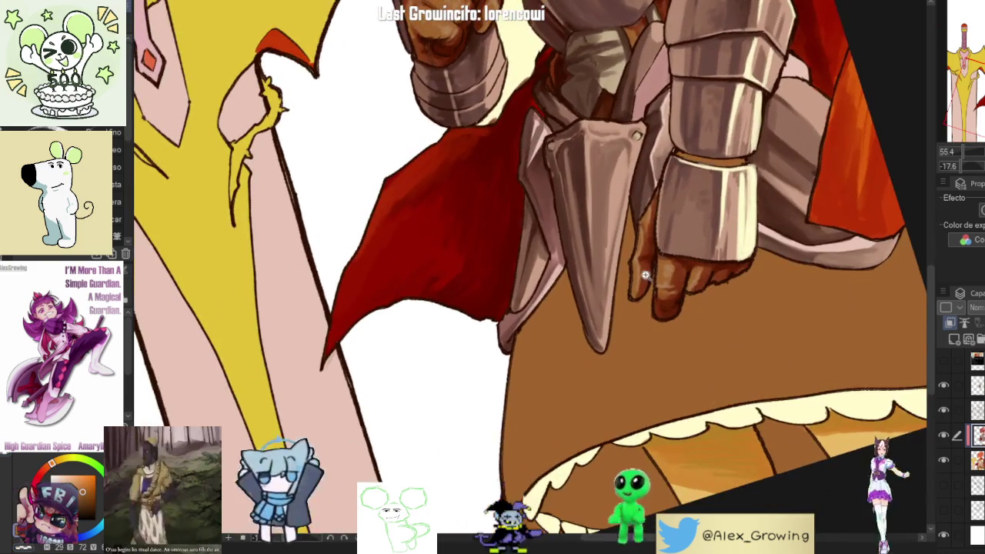
pyautogui.scroll(2, 644, 282)
pyautogui.scroll(-3, 659, 334)
pyautogui.scroll(-1, 655, 343)
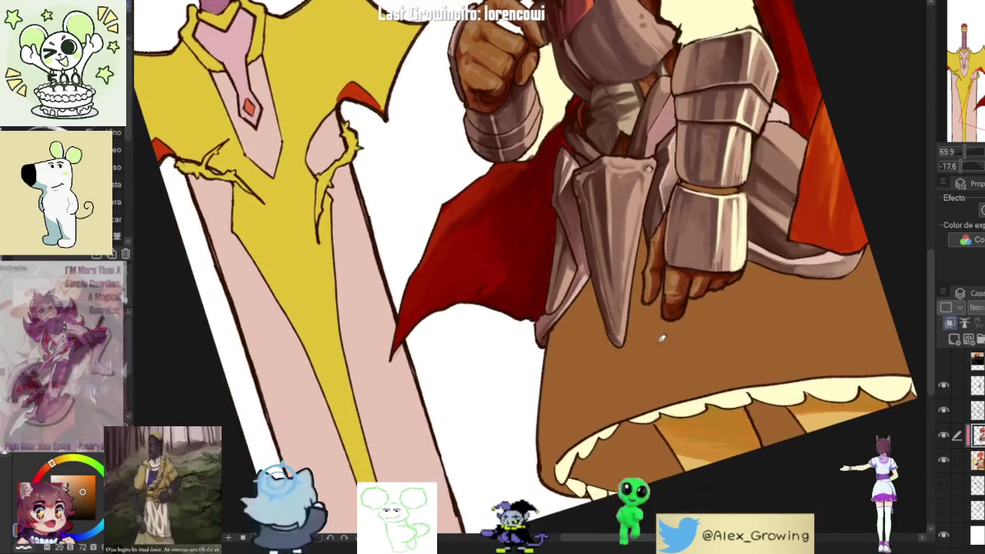
pyautogui.scroll(-2, 662, 342)
pyautogui.scroll(1, 662, 277)
pyautogui.scroll(2, 655, 281)
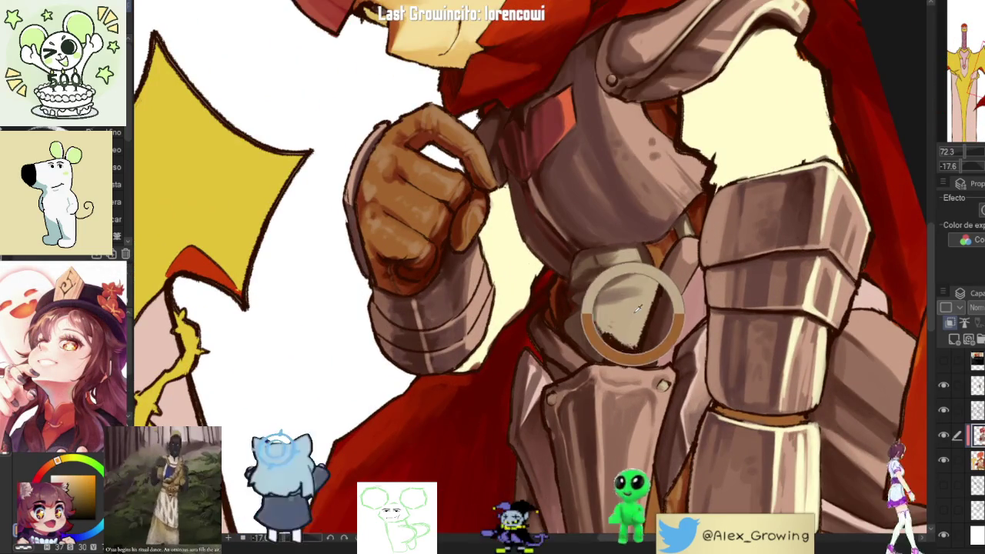
pyautogui.scroll(2, 649, 287)
pyautogui.moveTo(733, 221); pyautogui.dragTo(804, 206)
pyautogui.moveTo(793, 148)
pyautogui.mouseDown()
pyautogui.moveTo(725, 217)
pyautogui.moveTo(754, 177)
pyautogui.moveTo(711, 209)
pyautogui.moveTo(702, 239)
pyautogui.mouseUp()
pyautogui.moveTo(727, 186)
pyautogui.mouseDown()
pyautogui.moveTo(702, 214)
pyautogui.moveTo(700, 242)
pyautogui.moveTo(693, 185)
pyautogui.moveTo(677, 227)
pyautogui.mouseUp()
pyautogui.moveTo(712, 163)
pyautogui.mouseDown()
pyautogui.moveTo(684, 193)
pyautogui.moveTo(693, 191)
pyautogui.mouseUp()
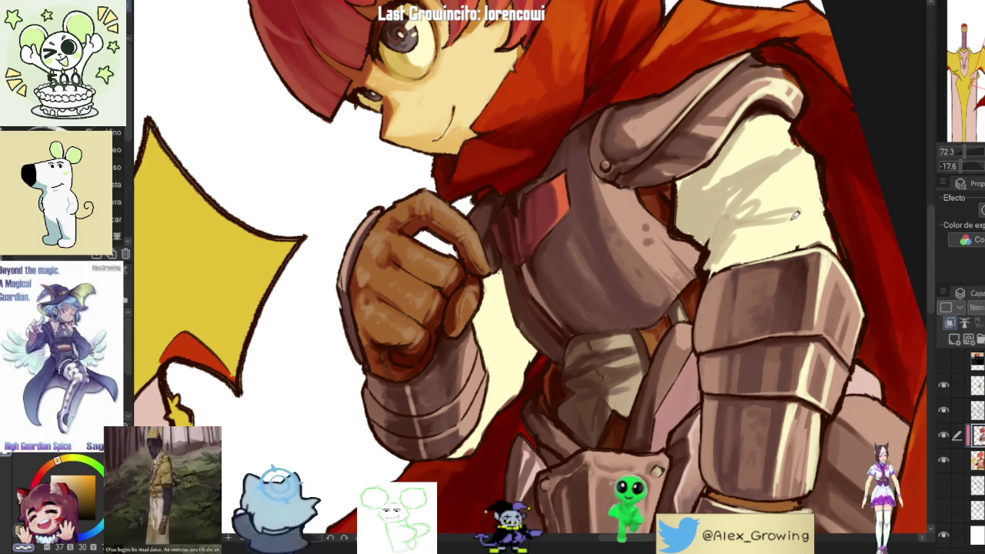
# - Paint soft, faint darker shading over the pale cream chest
pyautogui.moveTo(779, 223)
pyautogui.mouseDown()
pyautogui.moveTo(753, 212)
pyautogui.moveTo(731, 235)
pyautogui.mouseUp()
pyautogui.moveTo(793, 156)
pyautogui.mouseDown()
pyautogui.moveTo(745, 200)
pyautogui.moveTo(759, 169)
pyautogui.moveTo(727, 231)
pyautogui.mouseUp()
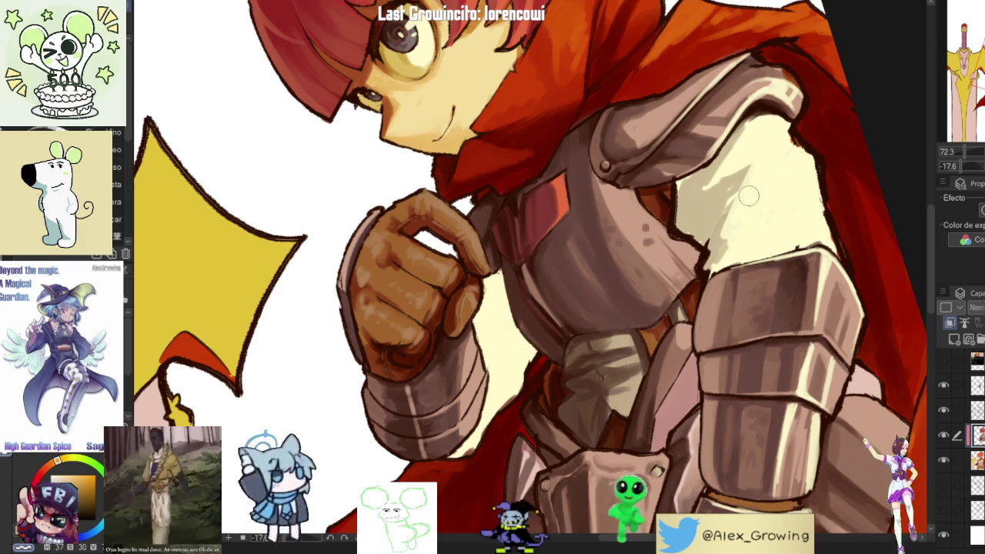
pyautogui.moveTo(758, 166)
pyautogui.mouseDown()
pyautogui.moveTo(729, 233)
pyautogui.moveTo(751, 202)
pyautogui.mouseUp()
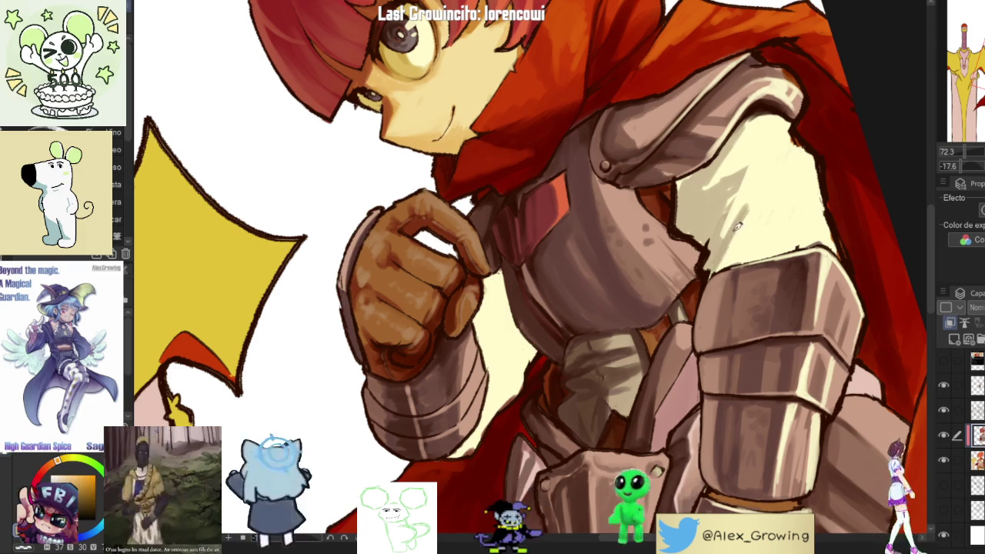
pyautogui.moveTo(772, 171); pyautogui.dragTo(758, 234)
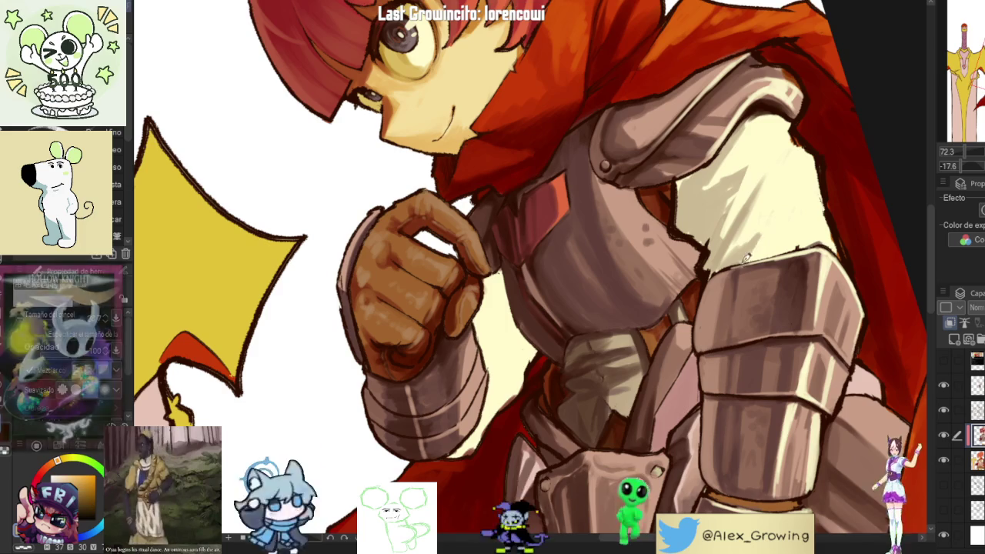
pyautogui.moveTo(782, 193); pyautogui.dragTo(764, 243)
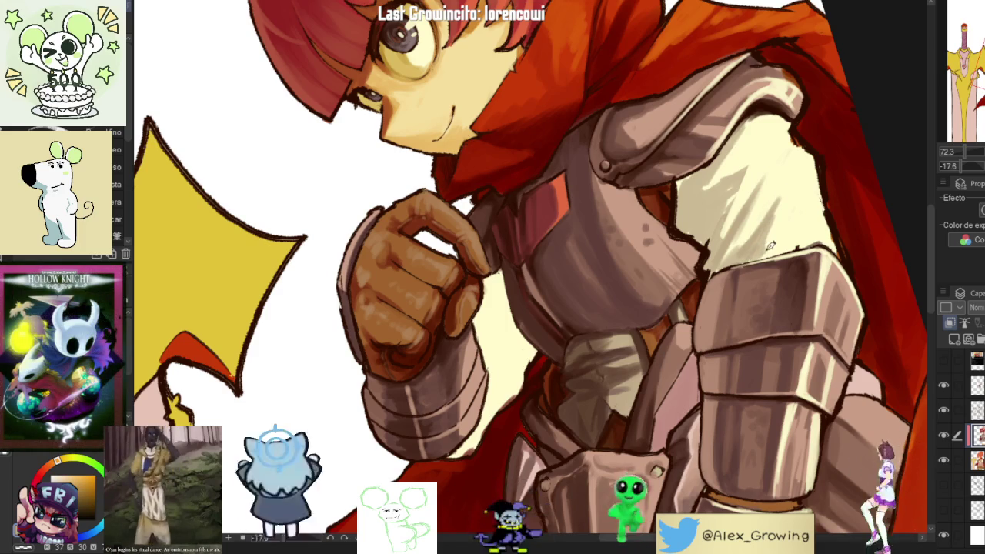
# - Reset the view to the whole drawing and zoom around to review the chest shading
pyautogui.hotkey('ctrl', '0')
pyautogui.scroll(3, 819, 282)
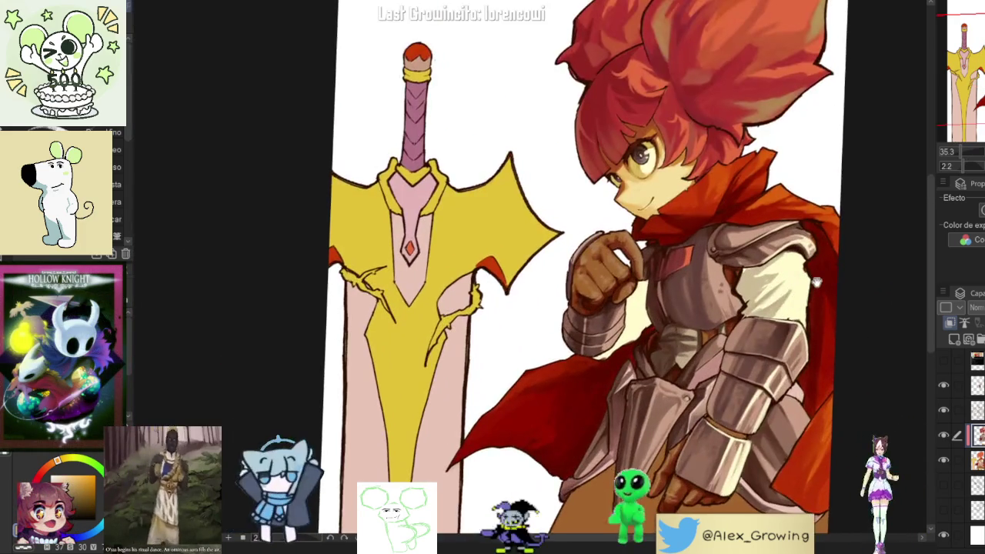
pyautogui.scroll(3, 818, 282)
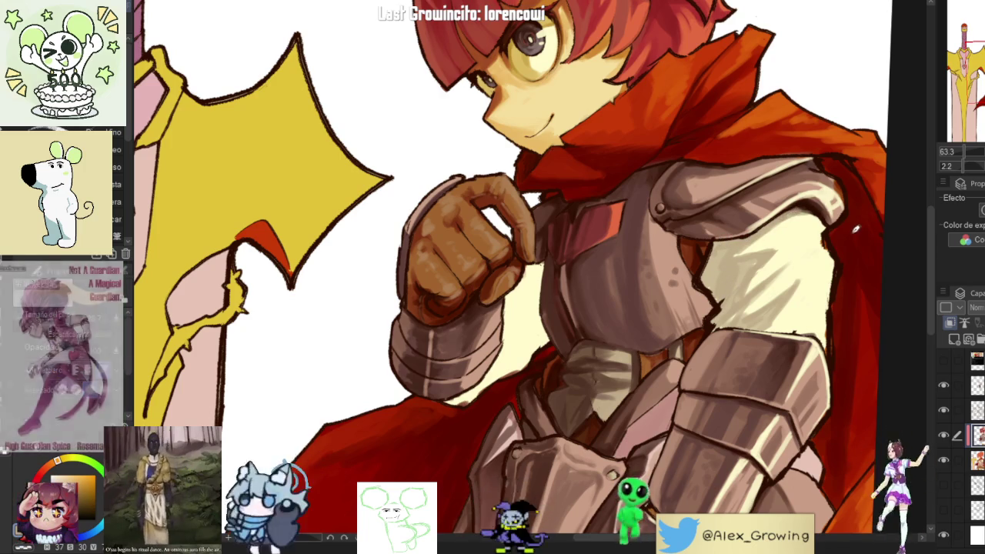
pyautogui.scroll(5, 808, 238)
pyautogui.scroll(-3, 824, 251)
pyautogui.scroll(-5, 816, 261)
pyautogui.scroll(-2, 800, 278)
pyautogui.scroll(-2, 785, 293)
pyautogui.scroll(-1, 772, 301)
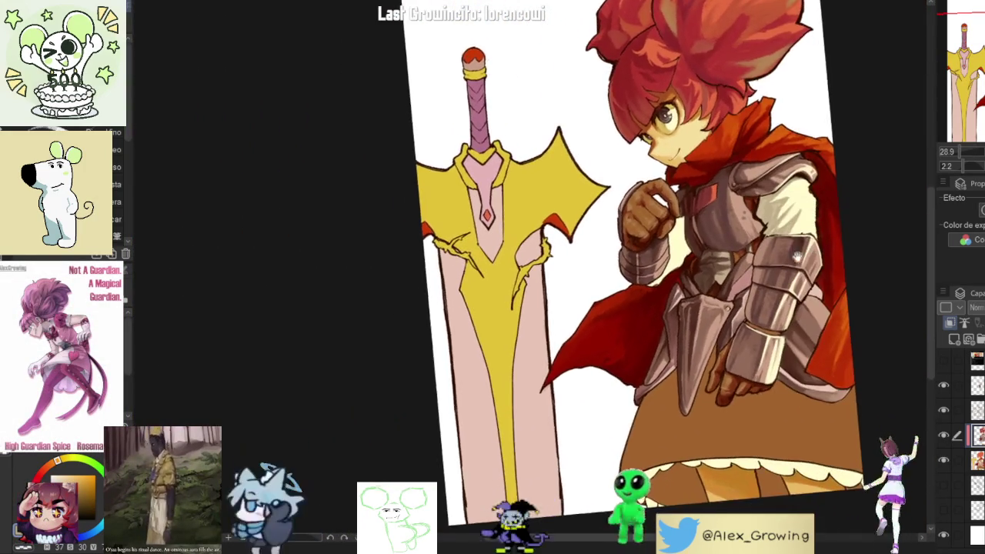
pyautogui.scroll(4, 676, 329)
pyautogui.scroll(1, 677, 328)
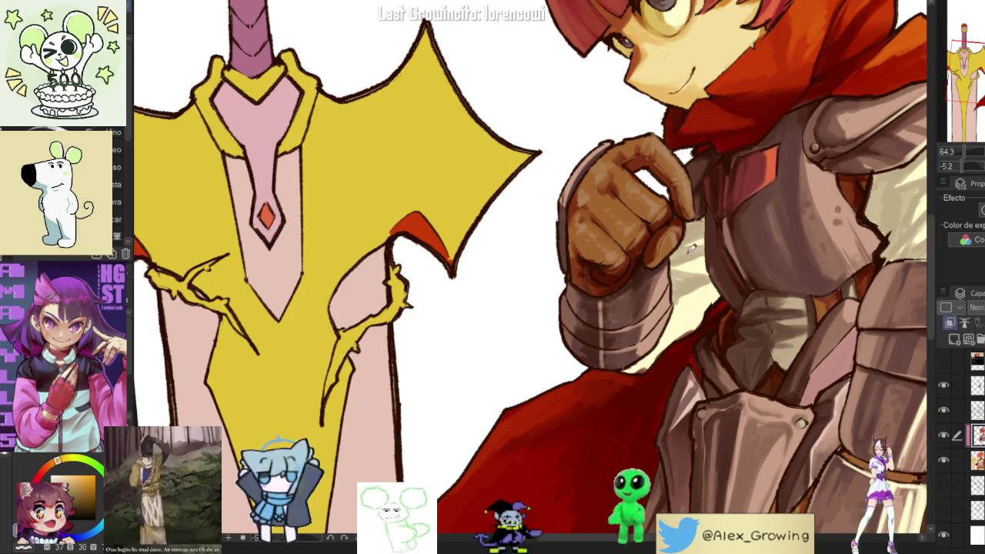
pyautogui.scroll(-5, 696, 245)
pyautogui.scroll(5, 720, 239)
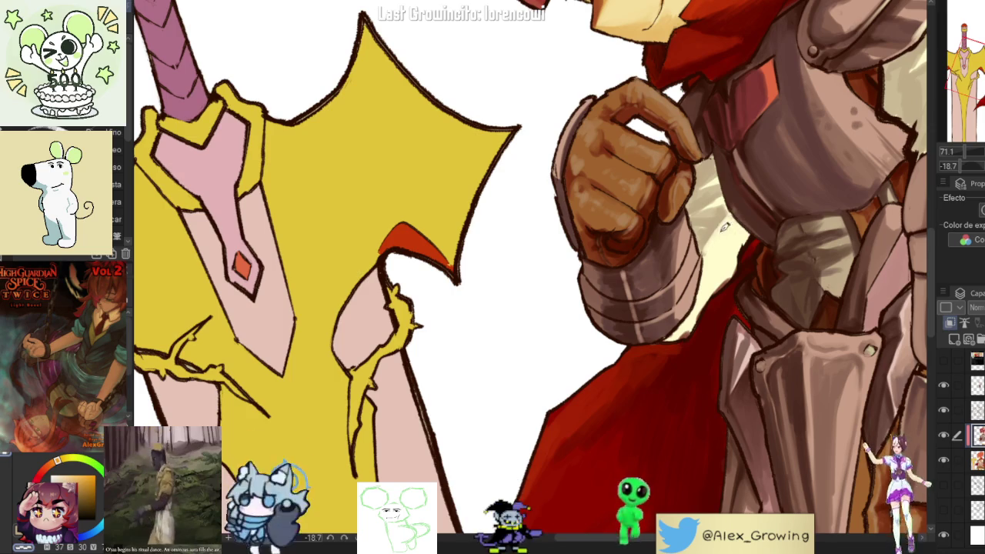
# - Sample the chest's cream colour, then switch back to the darker shading colour
pyautogui.keyDown('alt'); pyautogui.click(715, 239); pyautogui.keyUp('alt')
pyautogui.keyDown('alt'); pyautogui.click(726, 208); pyautogui.keyUp('alt')
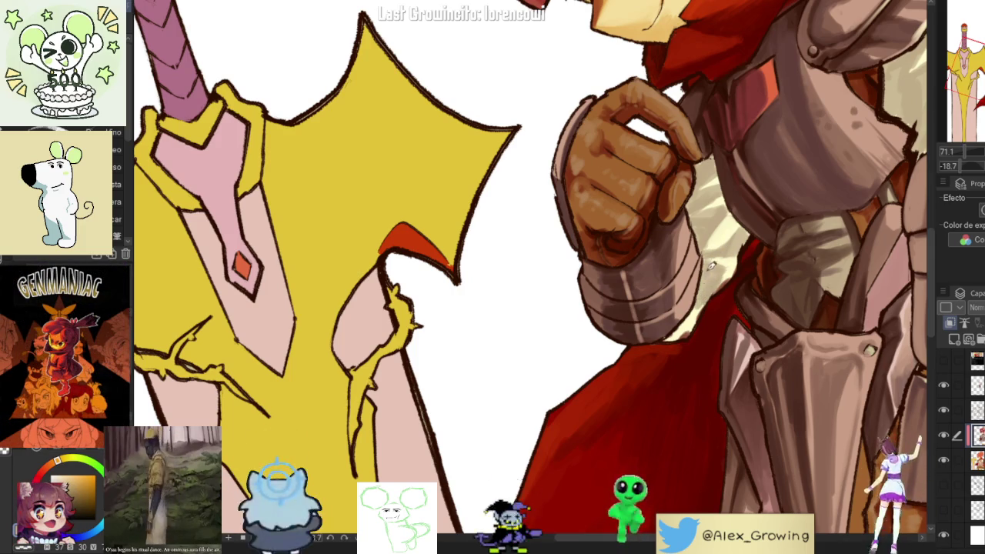
pyautogui.scroll(4, 679, 332)
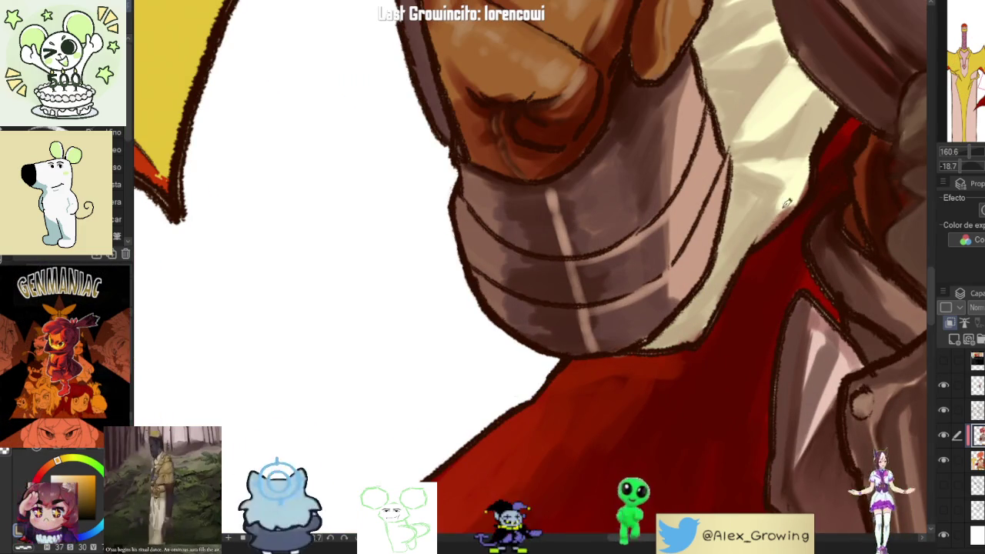
pyautogui.scroll(-5, 688, 326)
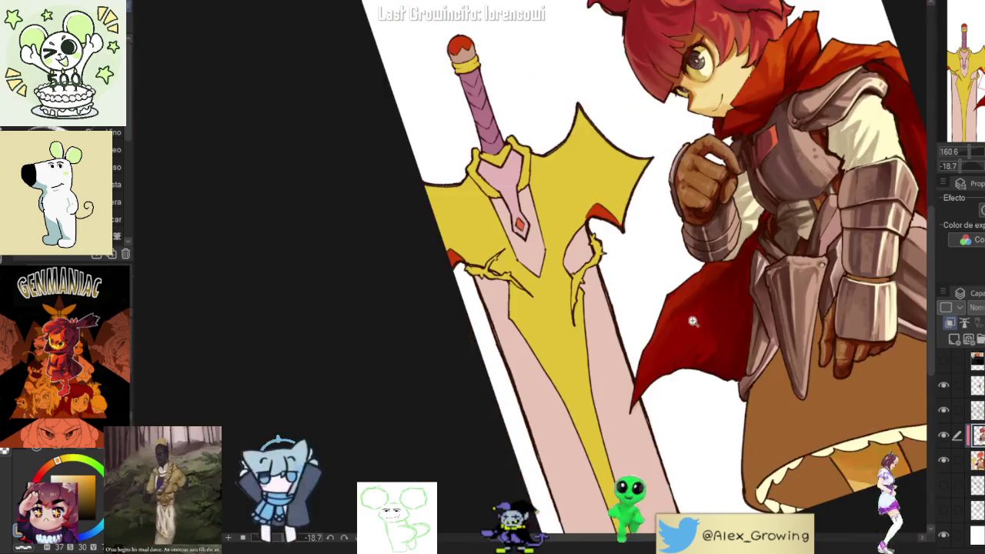
pyautogui.scroll(5, 660, 279)
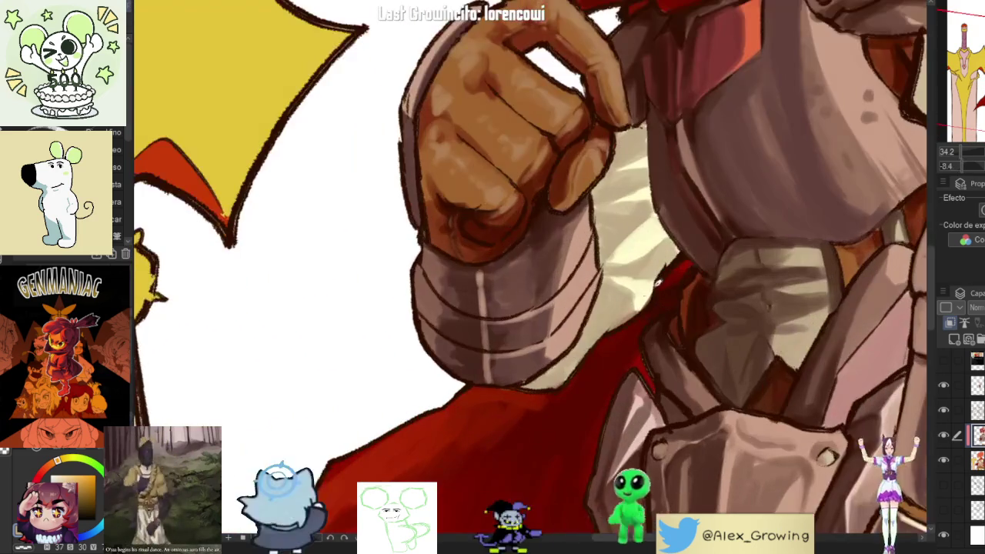
pyautogui.scroll(-5, 651, 287)
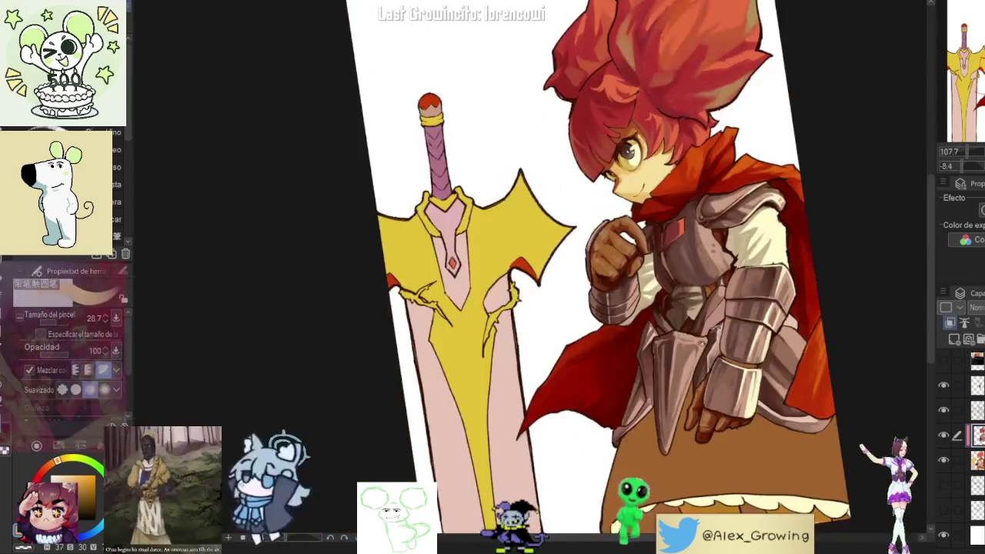
pyautogui.scroll(3, 744, 323)
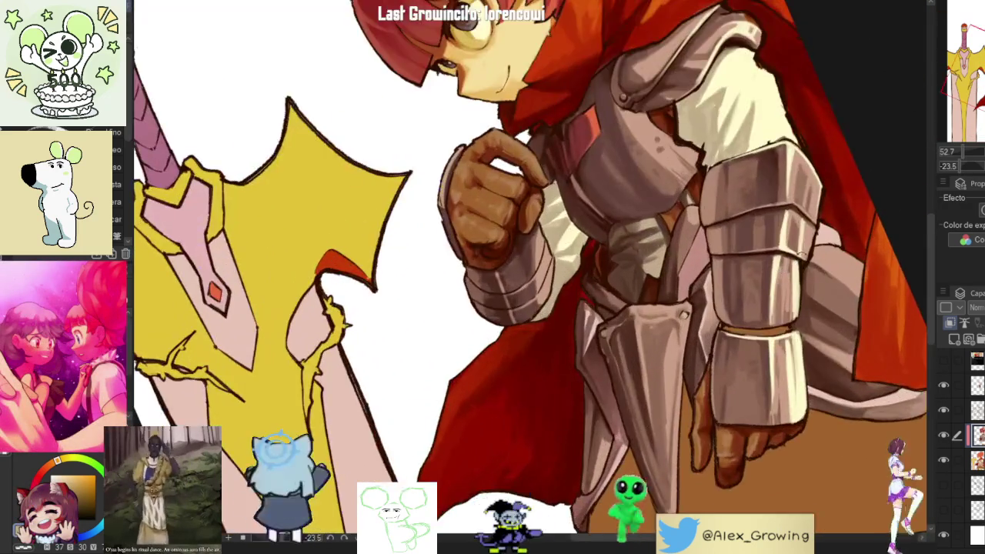
pyautogui.scroll(-2, 744, 323)
pyautogui.scroll(3, 701, 254)
pyautogui.scroll(2, 700, 254)
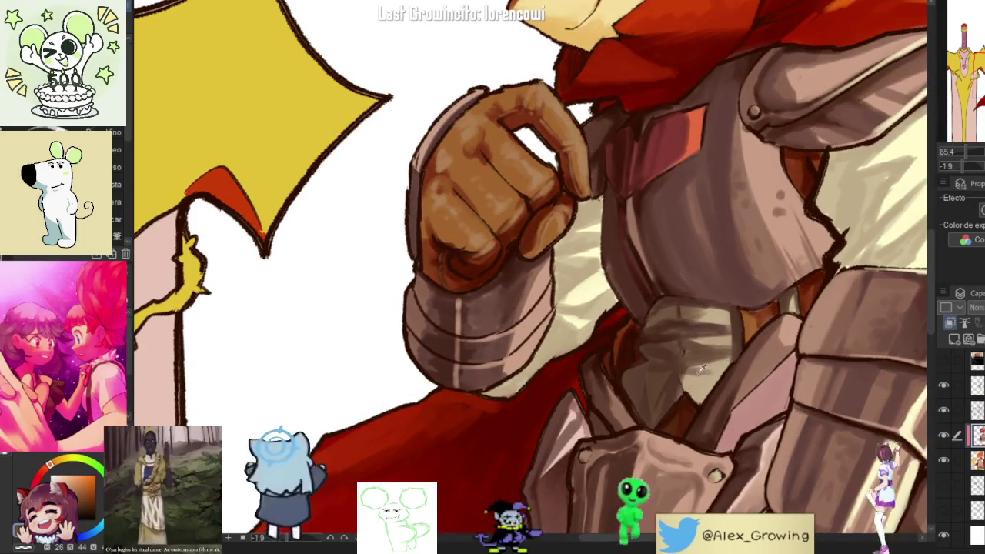
pyautogui.moveTo(692, 339); pyautogui.dragTo(642, 372)
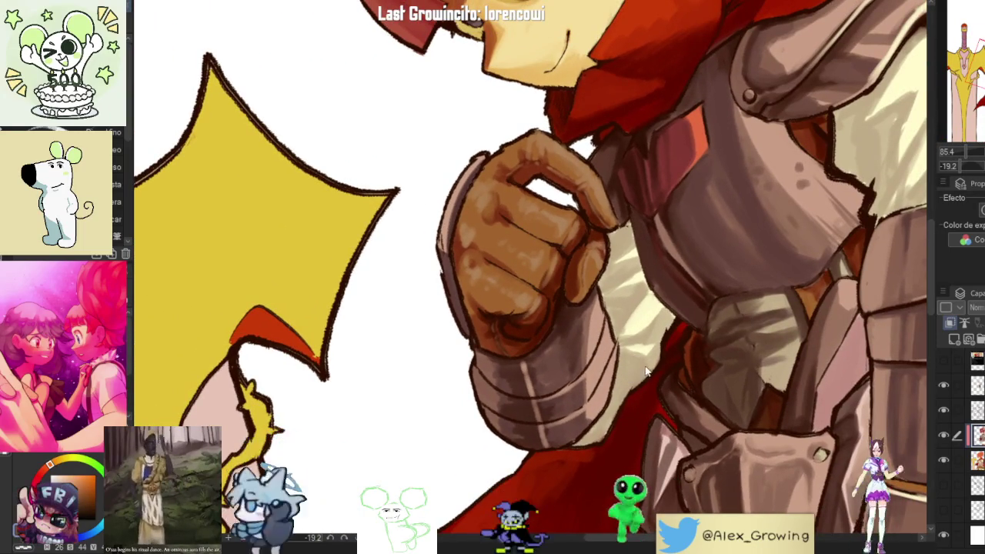
pyautogui.scroll(2, 620, 375)
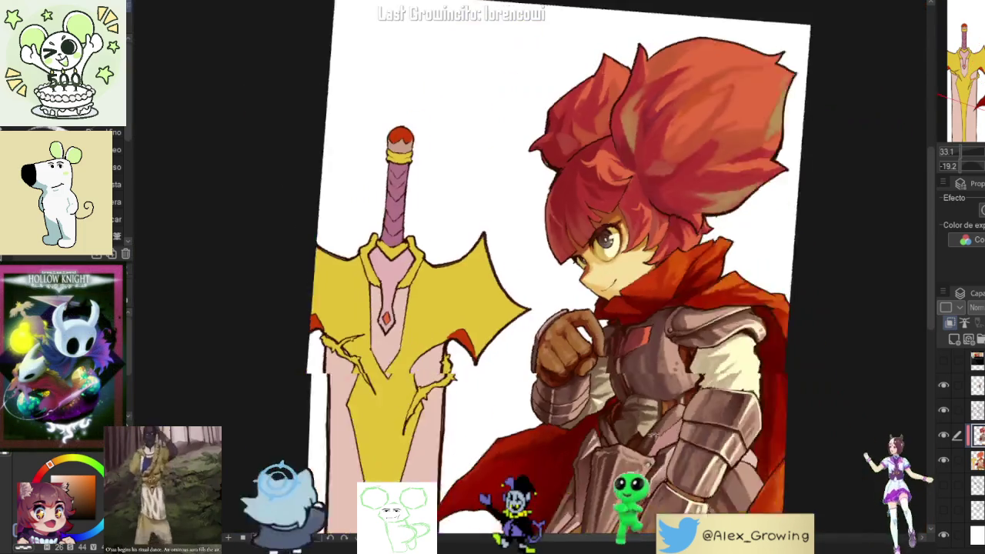
pyautogui.moveTo(651, 332)
pyautogui.mouseDown()
pyautogui.moveTo(767, 289)
pyautogui.moveTo(691, 265)
pyautogui.mouseUp()
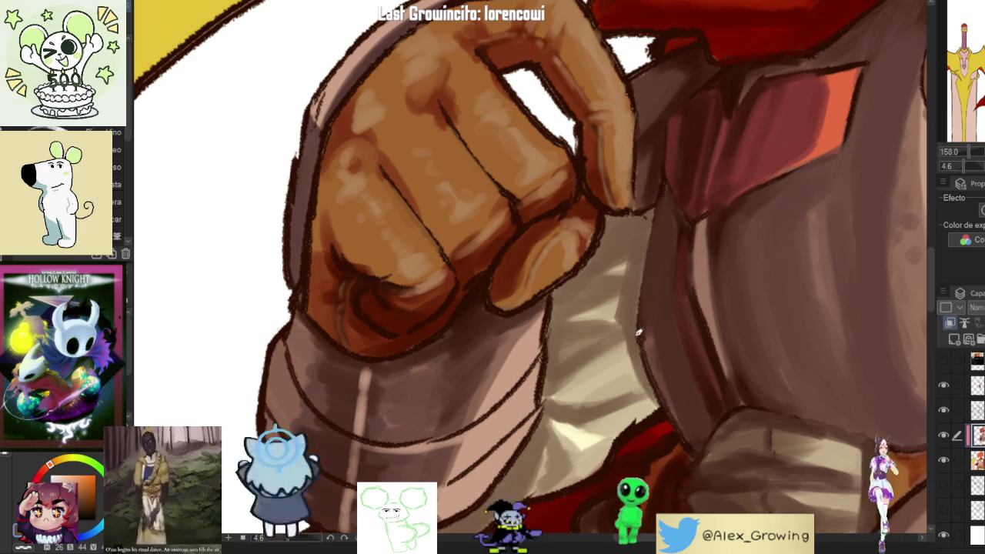
pyautogui.moveTo(638, 349); pyautogui.dragTo(648, 308)
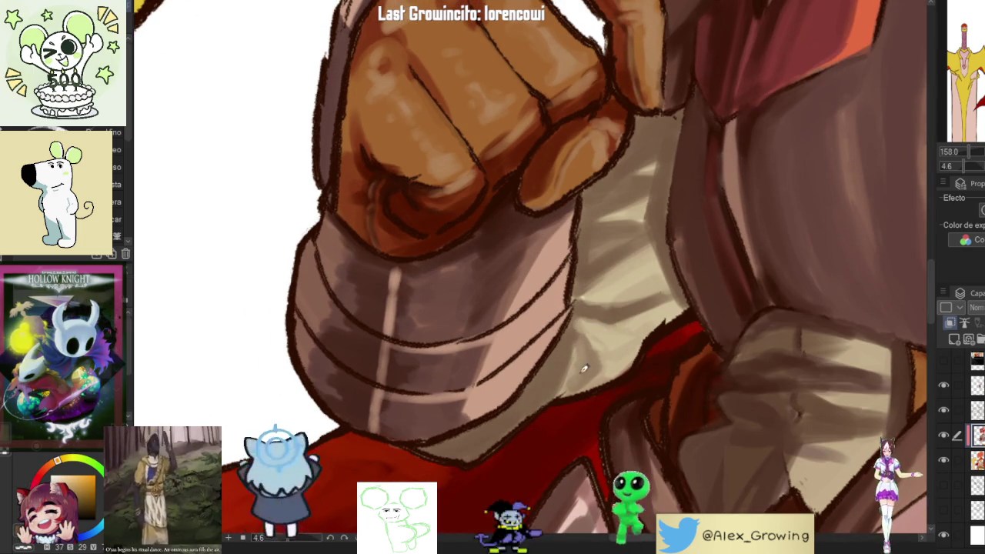
pyautogui.moveTo(598, 366)
pyautogui.mouseDown()
pyautogui.moveTo(493, 361)
pyautogui.moveTo(539, 308)
pyautogui.moveTo(708, 252)
pyautogui.mouseUp()
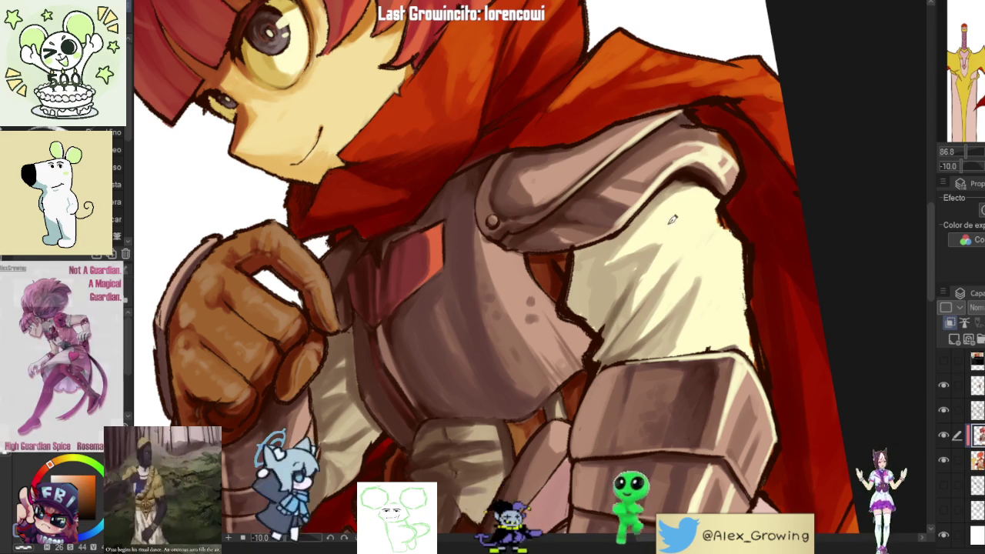
pyautogui.scroll(-5, 624, 290)
pyautogui.scroll(2, 606, 446)
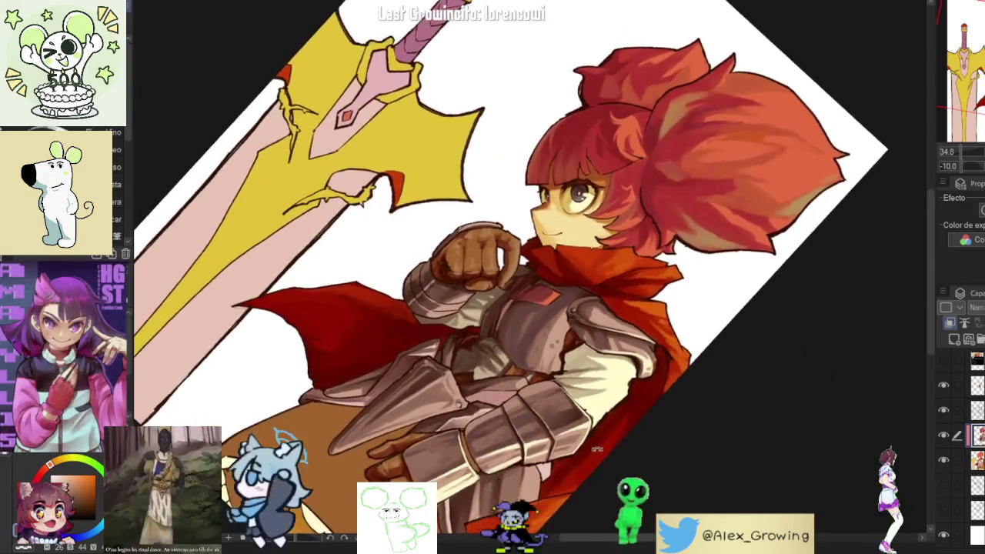
pyautogui.scroll(5, 606, 446)
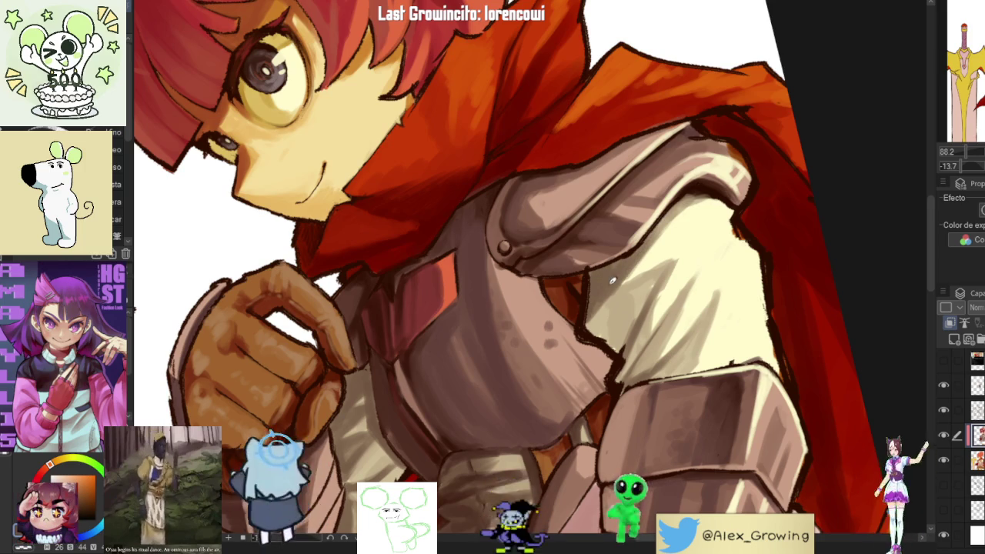
pyautogui.scroll(-2, 617, 261)
pyautogui.scroll(-2, 618, 292)
pyautogui.scroll(-2, 617, 331)
pyautogui.scroll(-2, 616, 368)
pyautogui.moveTo(617, 367); pyautogui.dragTo(655, 326)
pyautogui.scroll(5, 645, 263)
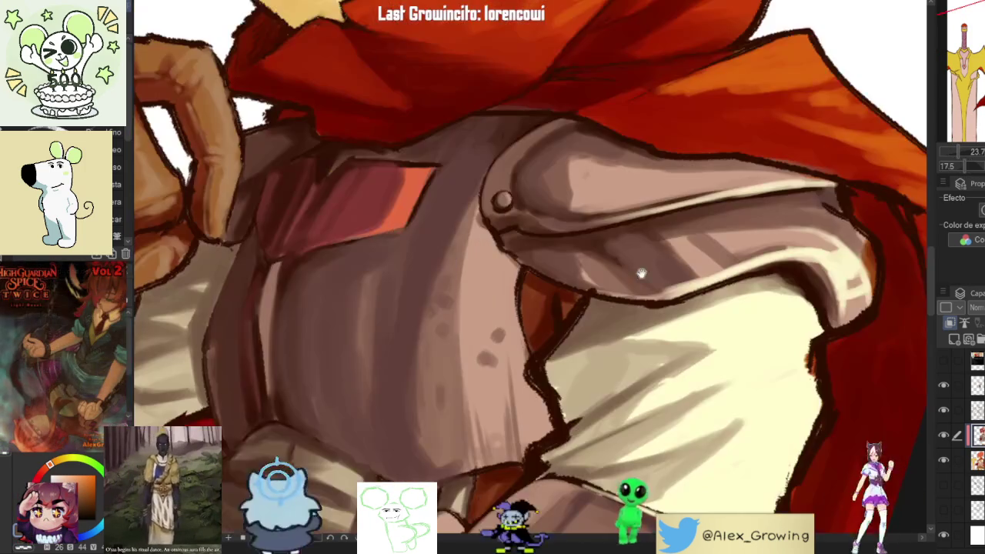
pyautogui.scroll(-2, 579, 300)
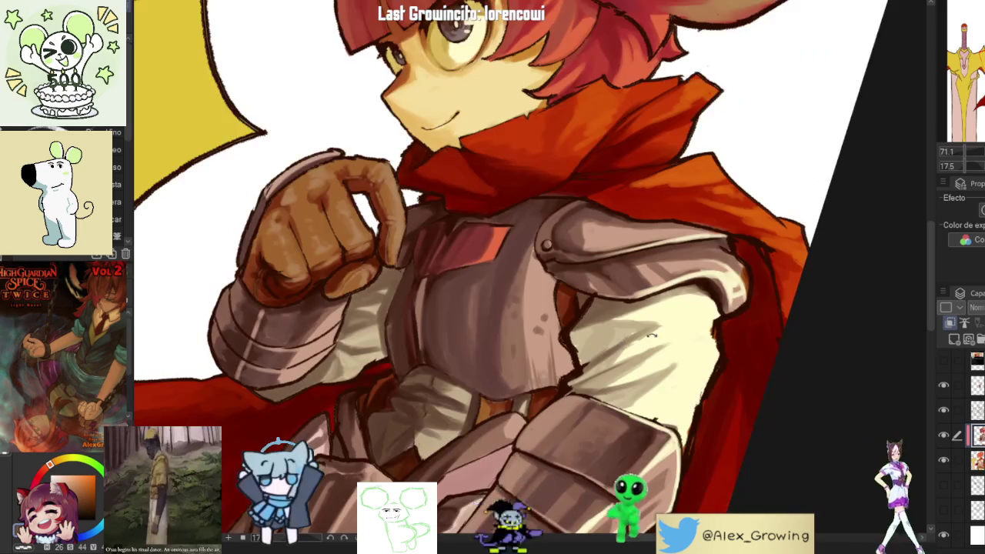
pyautogui.scroll(3, 581, 301)
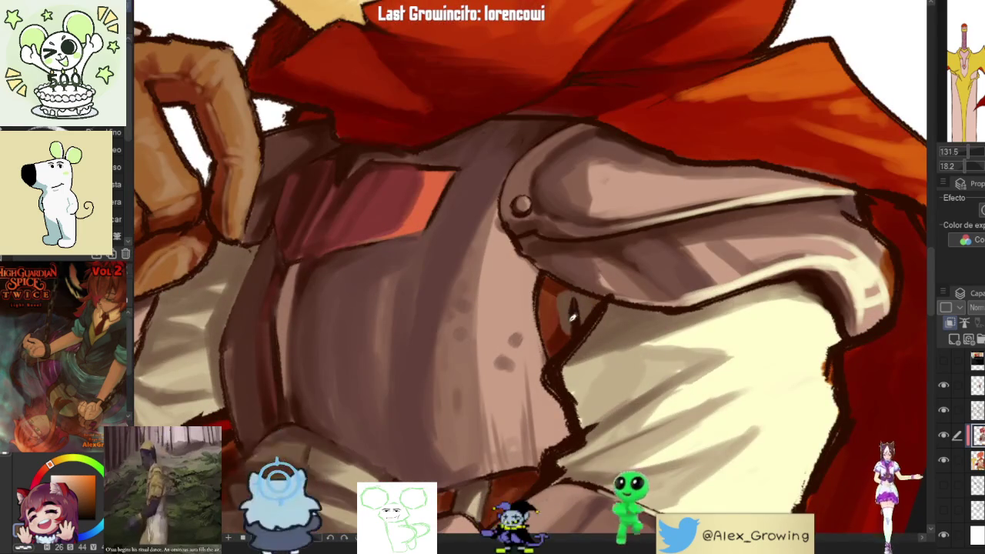
pyautogui.scroll(-2, 556, 348)
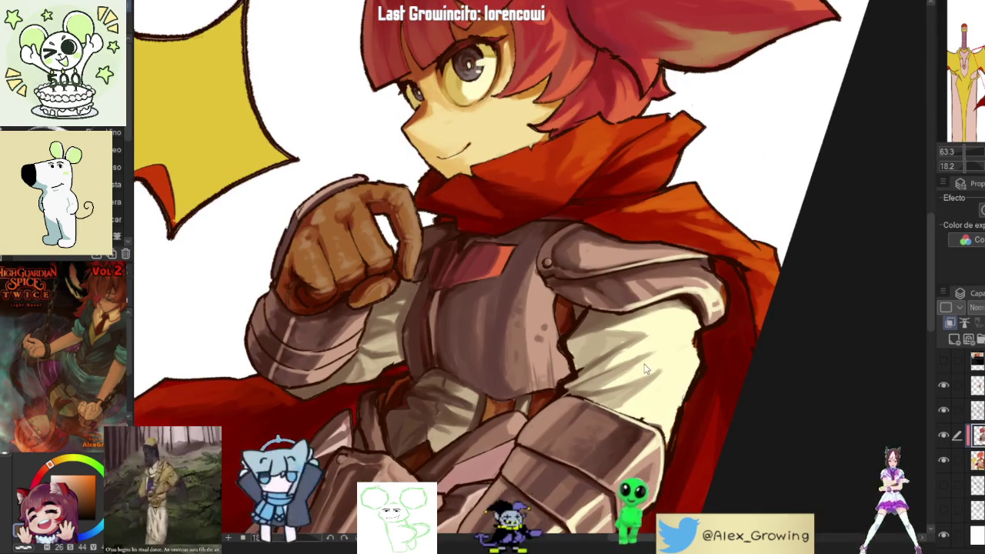
pyautogui.scroll(3, 569, 304)
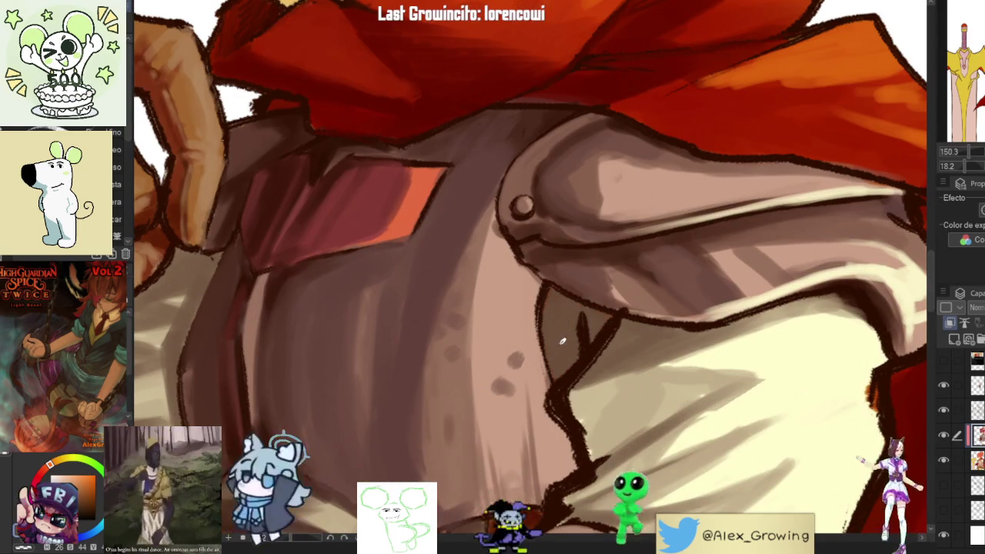
pyautogui.scroll(-4, 562, 348)
pyautogui.click(945, 457)
pyautogui.click(946, 457)
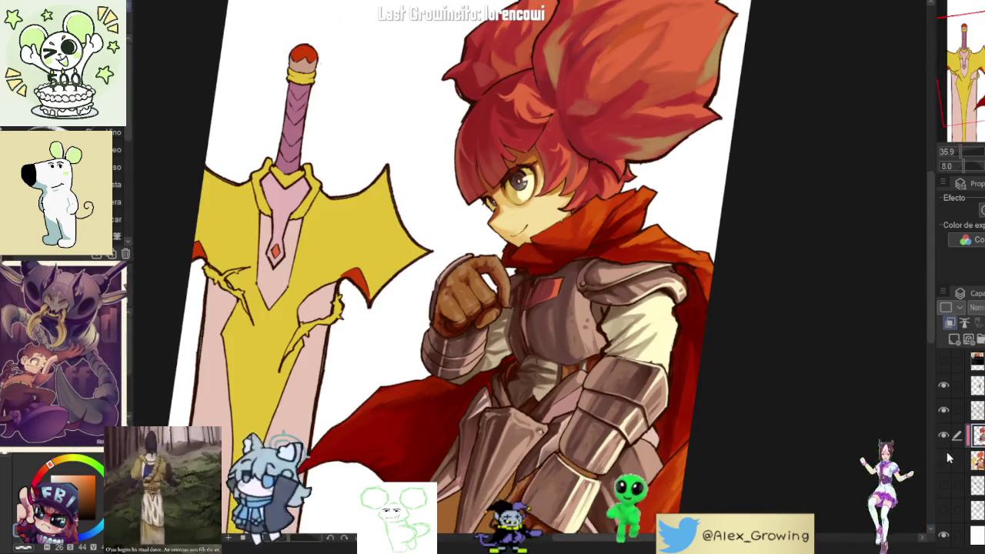
# - Straighten the canvas, turn the clean colour layer back on, and mirror-check the view
pyautogui.hotkey('ctrl', '0')
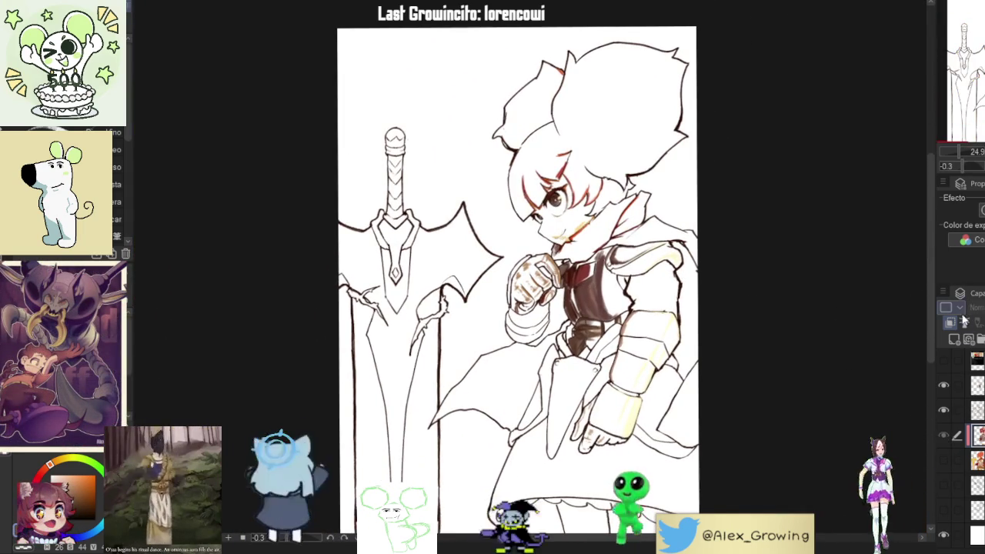
pyautogui.click(953, 326)
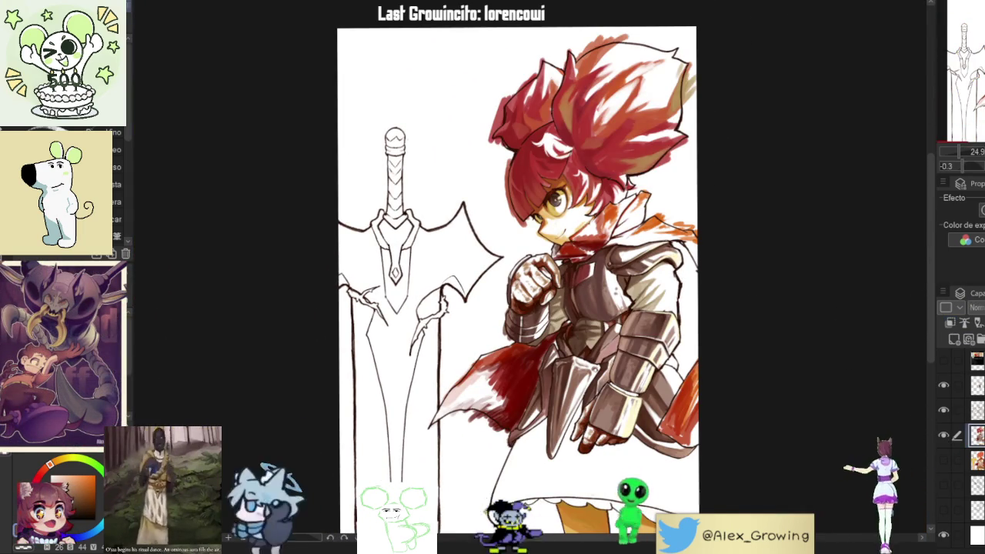
pyautogui.hotkey('ctrl', '0')
pyautogui.press('h')
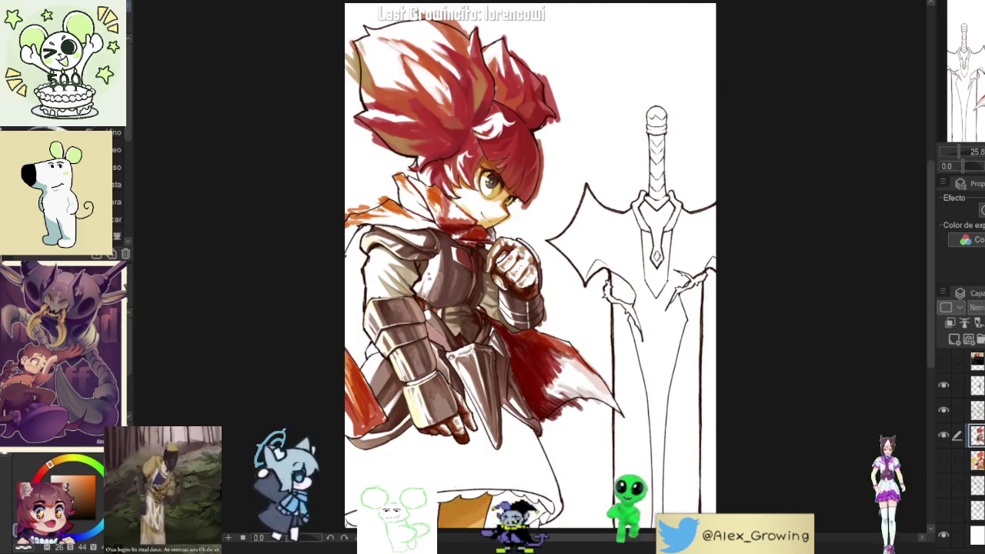
pyautogui.press('h')
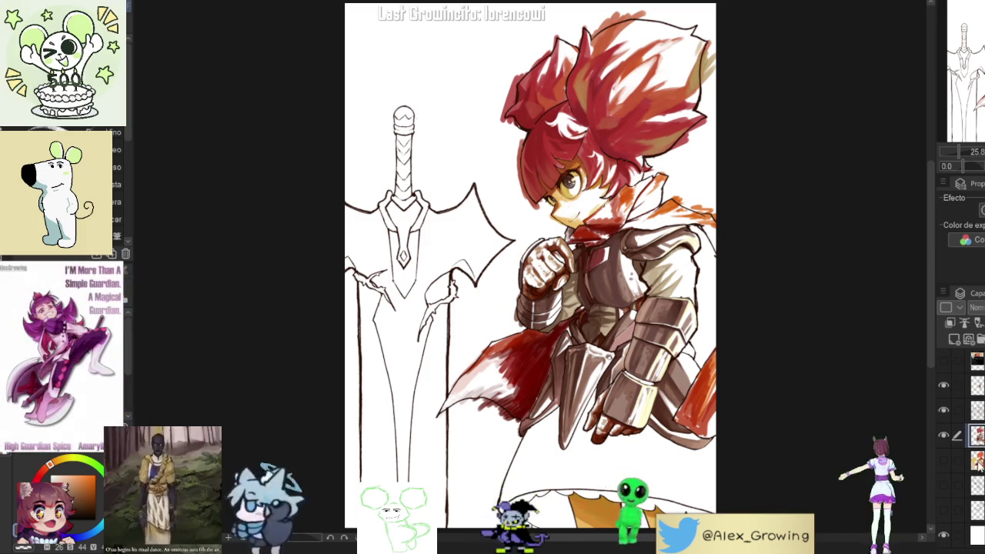
# - Select the layer's painted area, clear the selection, and mirror-check the drawing again
pyautogui.keyDown('ctrl'); pyautogui.click(977, 460); pyautogui.keyUp('ctrl')
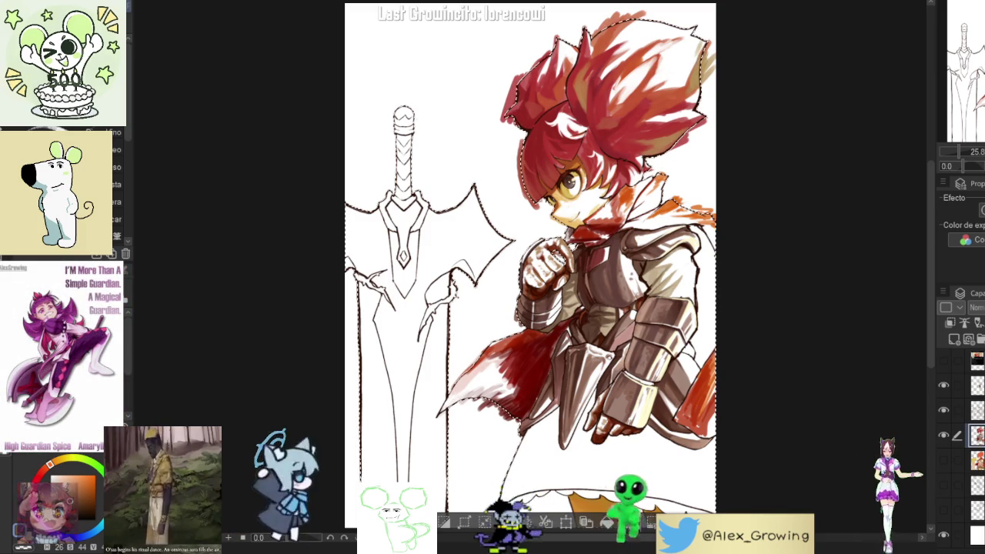
pyautogui.hotkey('ctrl', 'd')
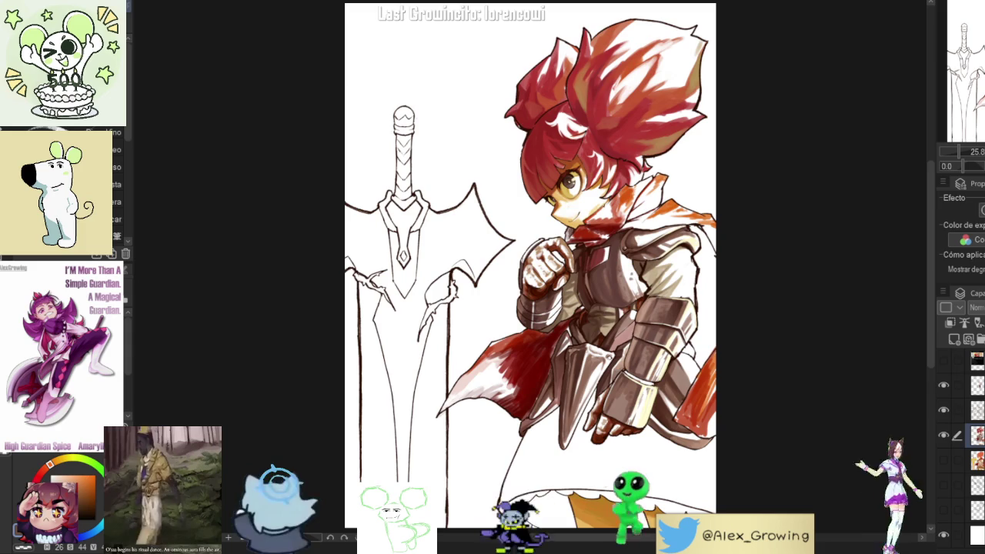
pyautogui.press('h')
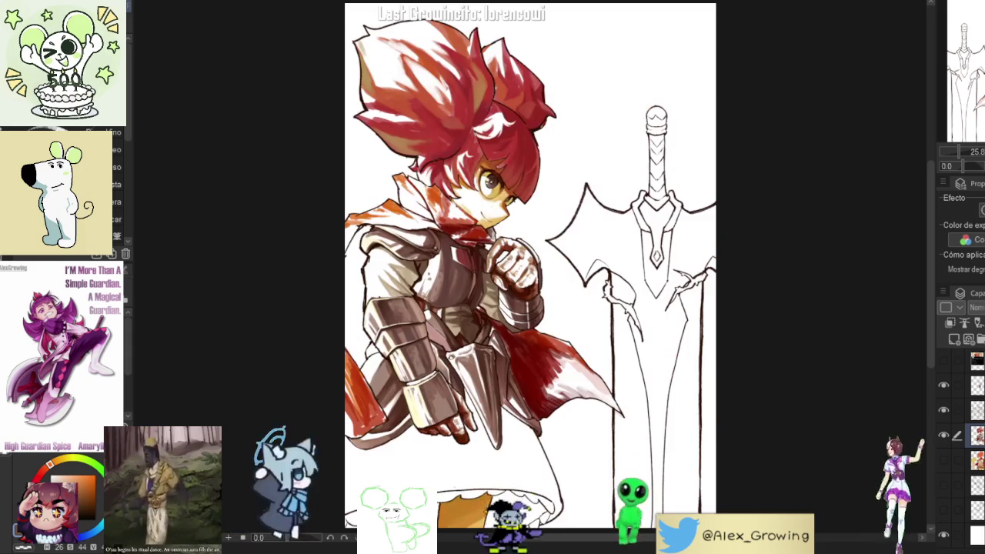
pyautogui.press('h')
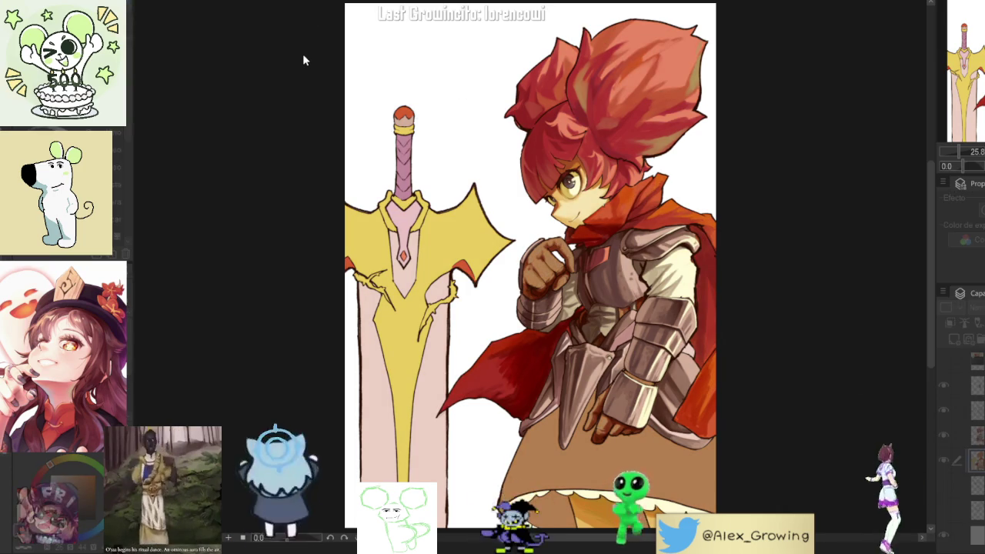
pyautogui.scroll(5, 619, 208)
pyautogui.scroll(-2, 620, 208)
pyautogui.scroll(-2, 619, 208)
pyautogui.scroll(-2, 619, 208)
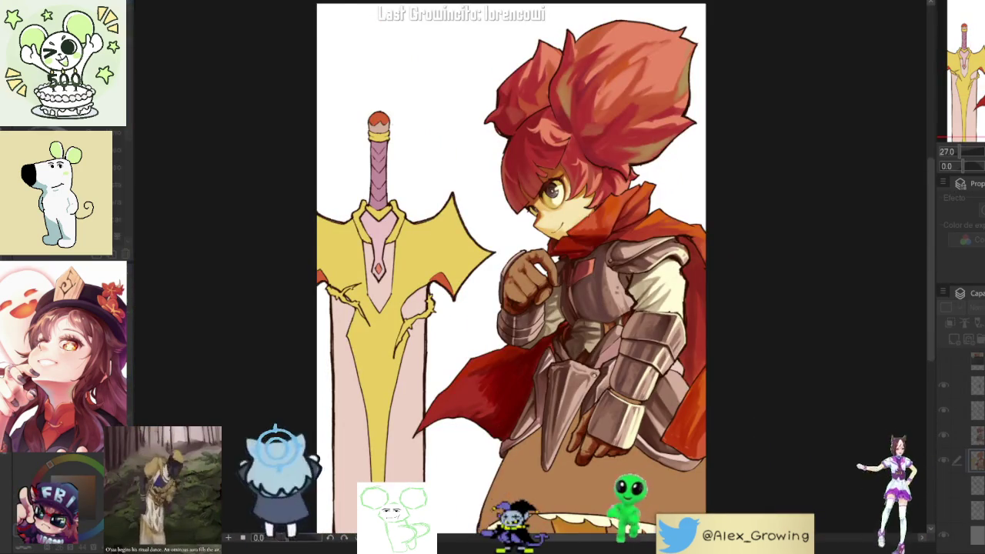
pyautogui.scroll(-1, 516, 270)
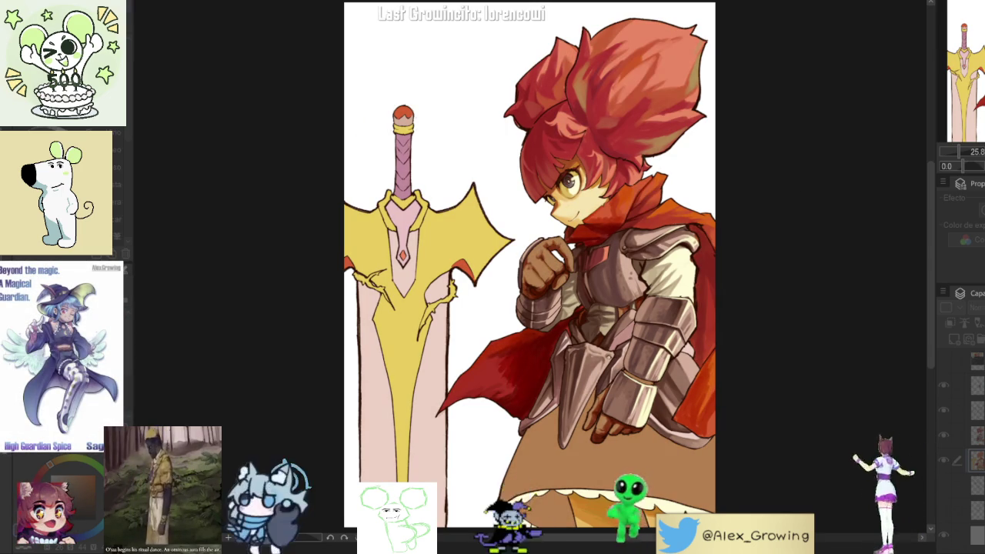
pyautogui.click(944, 459)
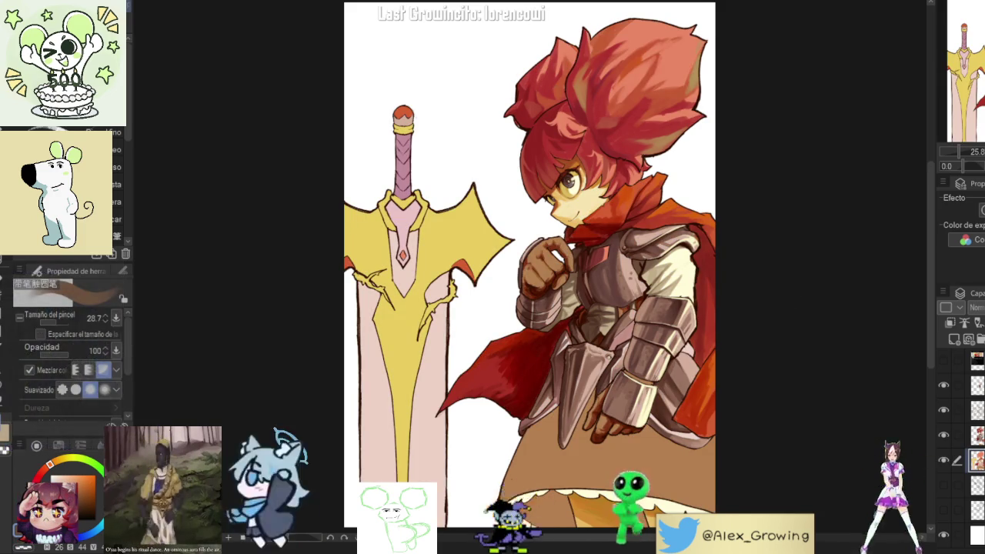
pyautogui.press('h')
pyautogui.press('h')
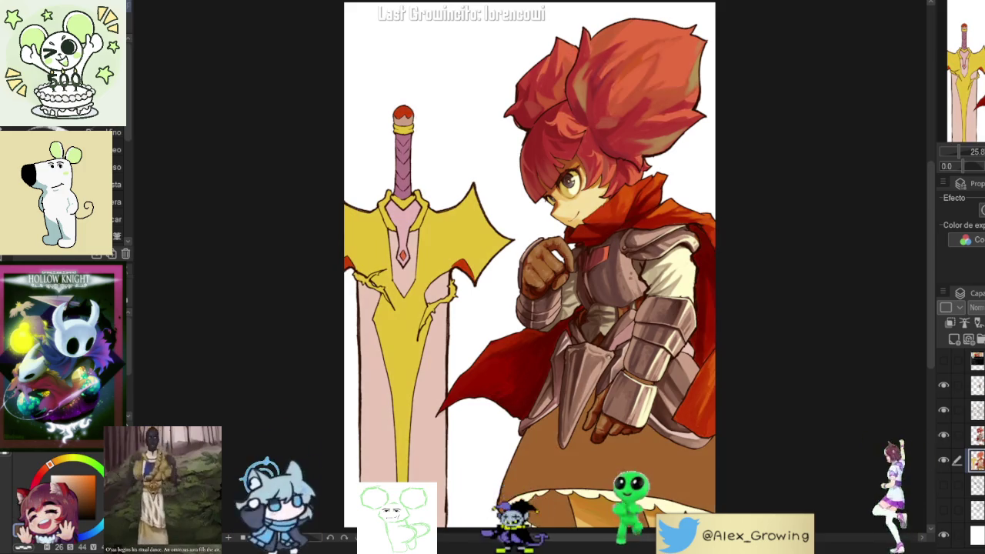
pyautogui.hotkey('ctrl', 'y')
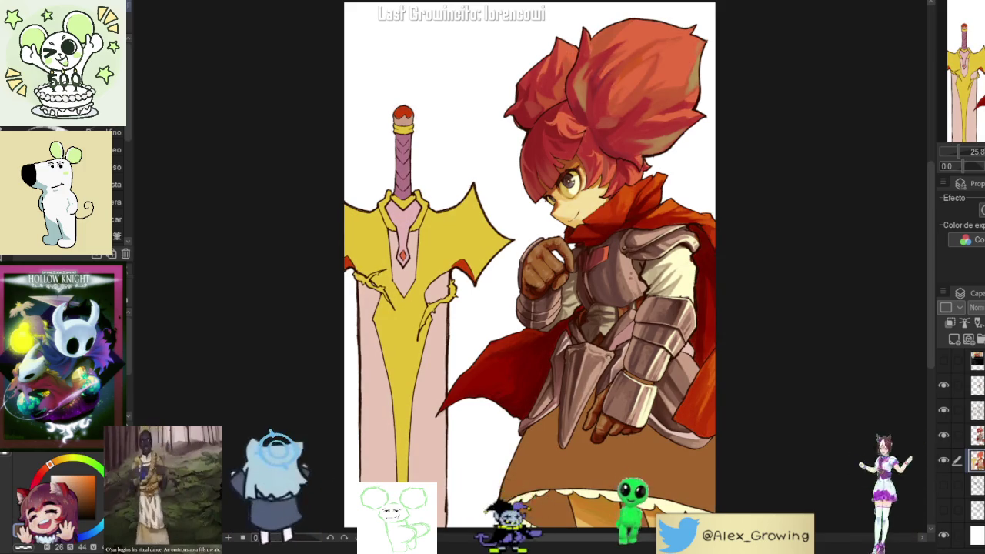
pyautogui.hotkey('ctrl', 'z')
pyautogui.hotkey('ctrl', 'y')
pyautogui.hotkey('ctrl', 'z')
pyautogui.hotkey('ctrl', 'y')
pyautogui.hotkey('ctrl', 'z')
pyautogui.hotkey('ctrl', 'y')
pyautogui.hotkey('ctrl', 'z')
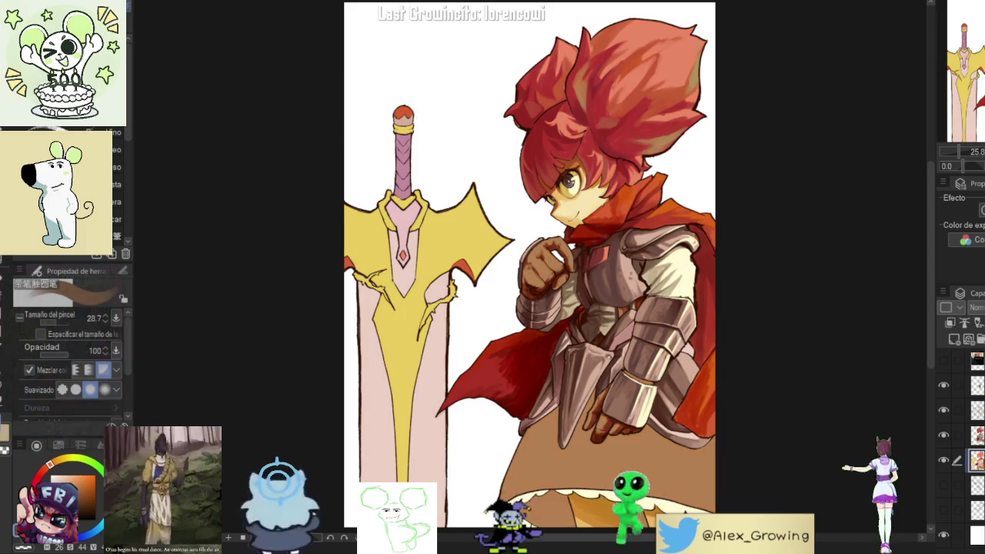
pyautogui.hotkey('ctrl', 'y')
pyautogui.hotkey('ctrl', 'z')
pyautogui.moveTo(538, 241)
pyautogui.mouseDown()
pyautogui.moveTo(609, 243)
pyautogui.moveTo(570, 82)
pyautogui.mouseUp()
pyautogui.hotkey('ctrl', 'y')
pyautogui.hotkey('ctrl', 'z')
pyautogui.moveTo(608, 154)
pyautogui.mouseDown()
pyautogui.moveTo(534, 193)
pyautogui.moveTo(627, 185)
pyautogui.moveTo(575, 186)
pyautogui.moveTo(594, 239)
pyautogui.mouseUp()
pyautogui.hotkey('ctrl', 'z')
pyautogui.hotkey('ctrl', 'y')
pyautogui.hotkey('ctrl', 'z')
pyautogui.hotkey('ctrl', 'y')
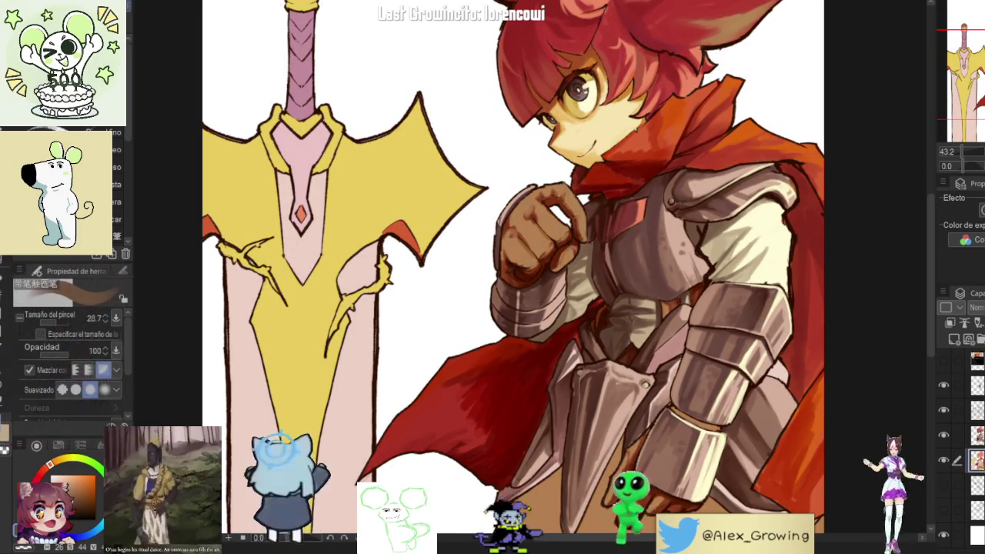
pyautogui.scroll(-2, 558, 319)
pyautogui.press('h')
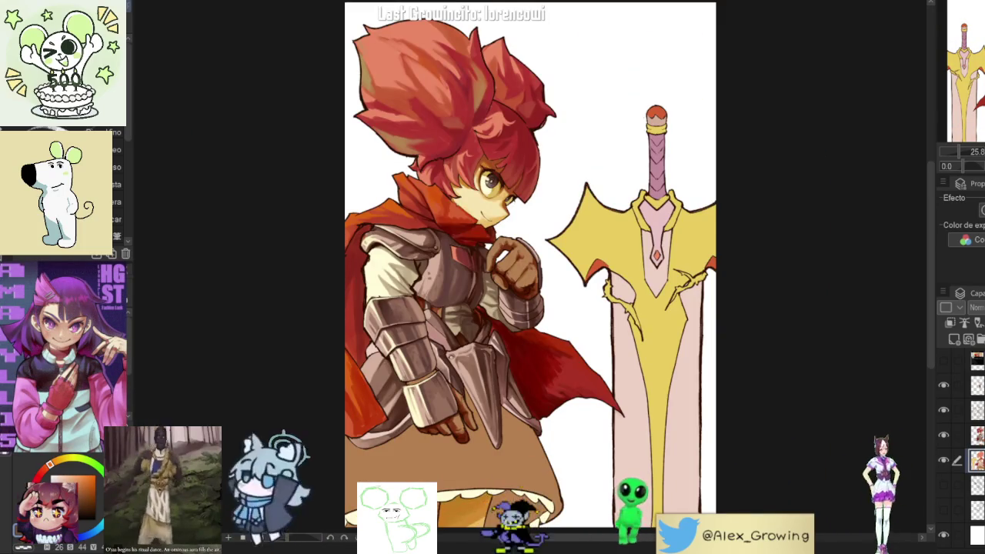
pyautogui.press('h')
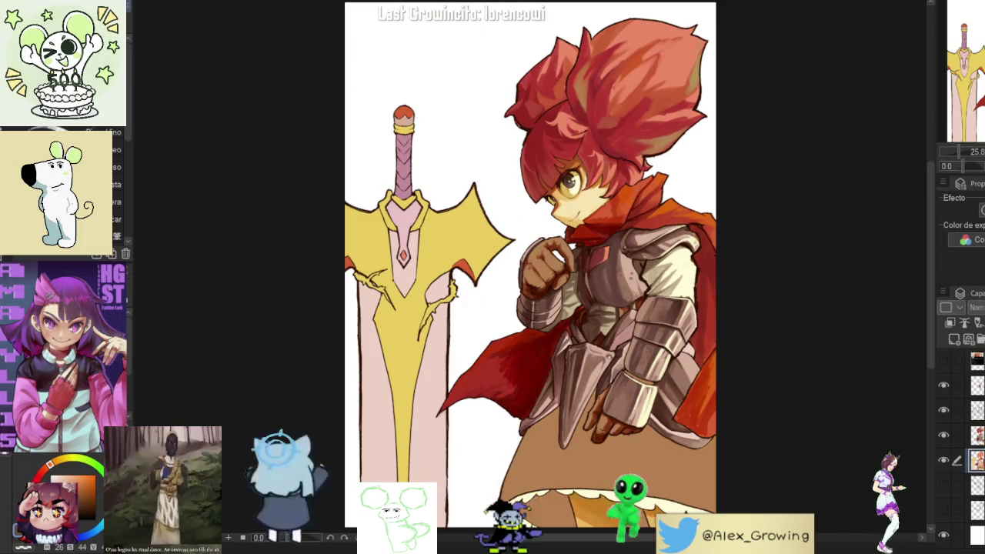
pyautogui.click(943, 460)
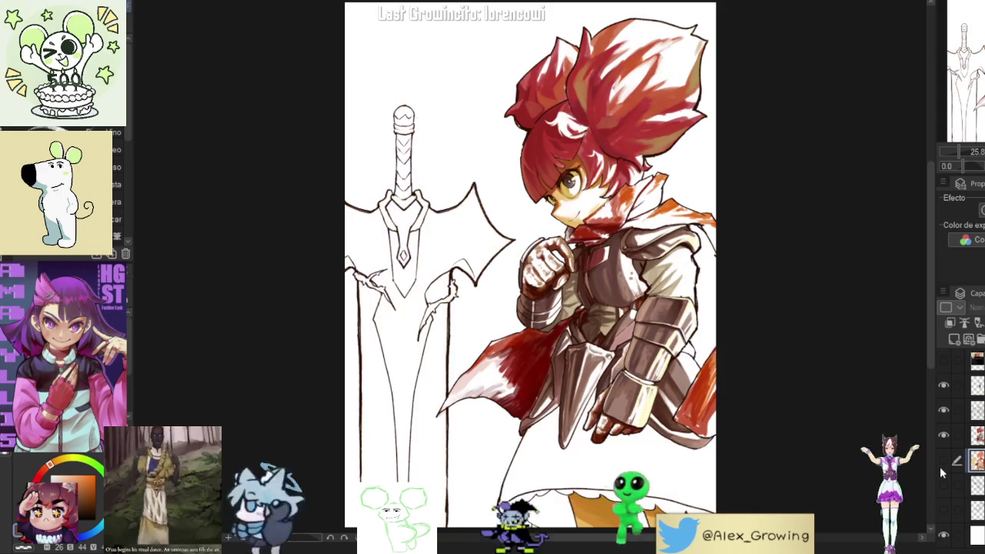
pyautogui.scroll(3, 441, 241)
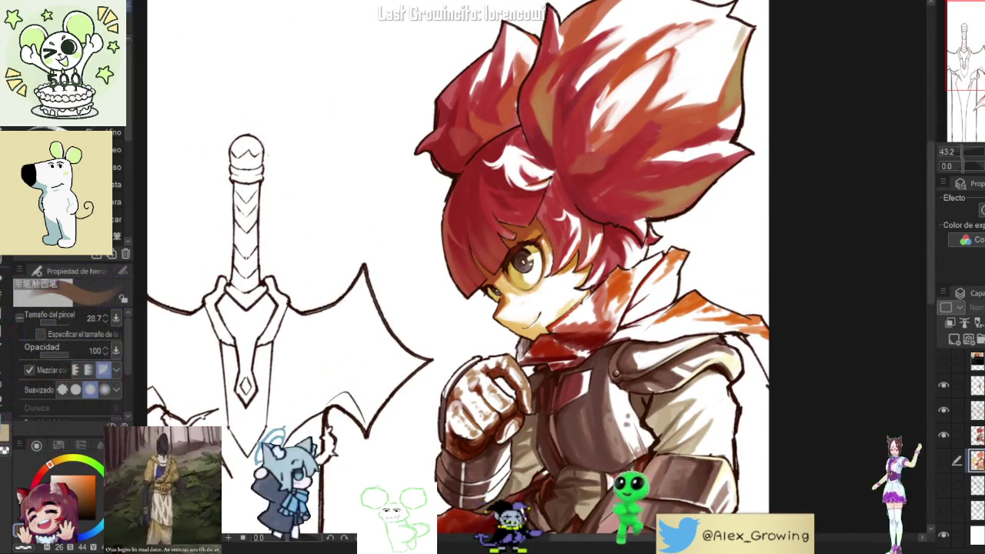
pyautogui.hotkey('ctrl', '0')
pyautogui.press('h')
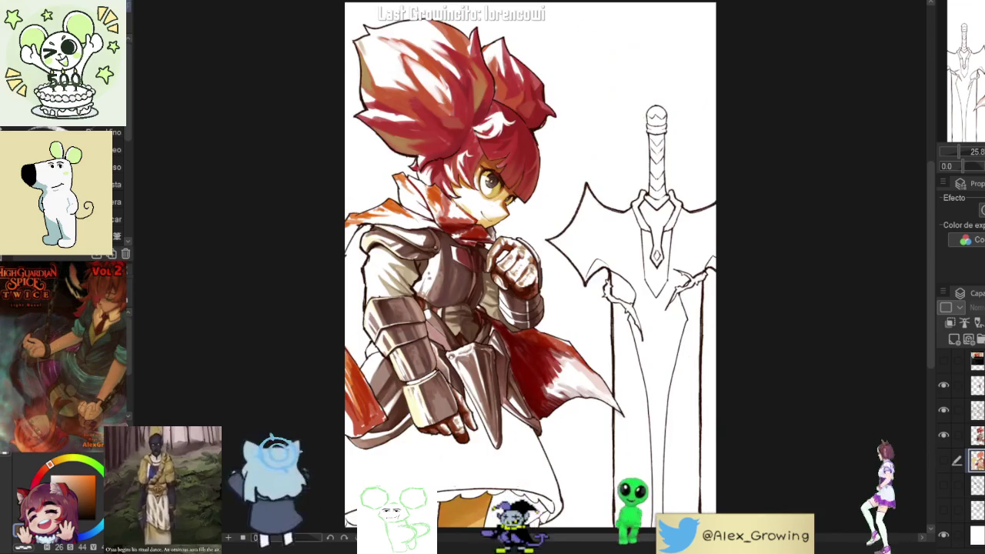
pyautogui.press('h')
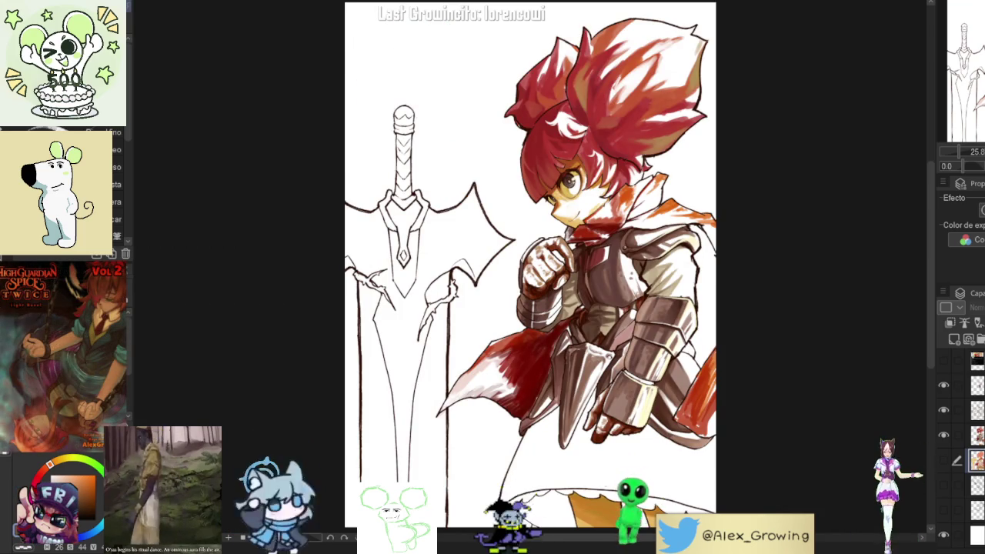
pyautogui.scroll(3, 729, 75)
pyautogui.scroll(2, 729, 75)
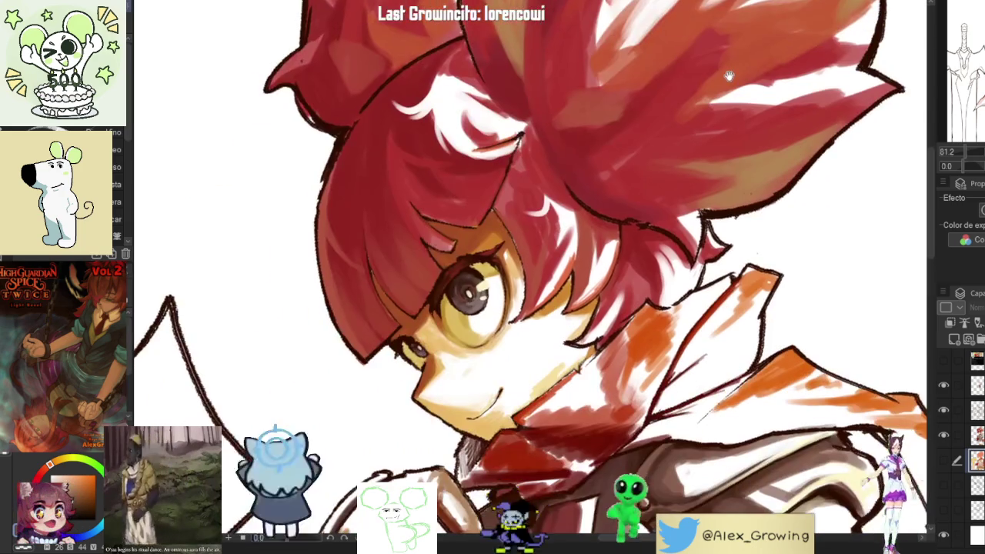
pyautogui.moveTo(729, 76); pyautogui.dragTo(767, 158)
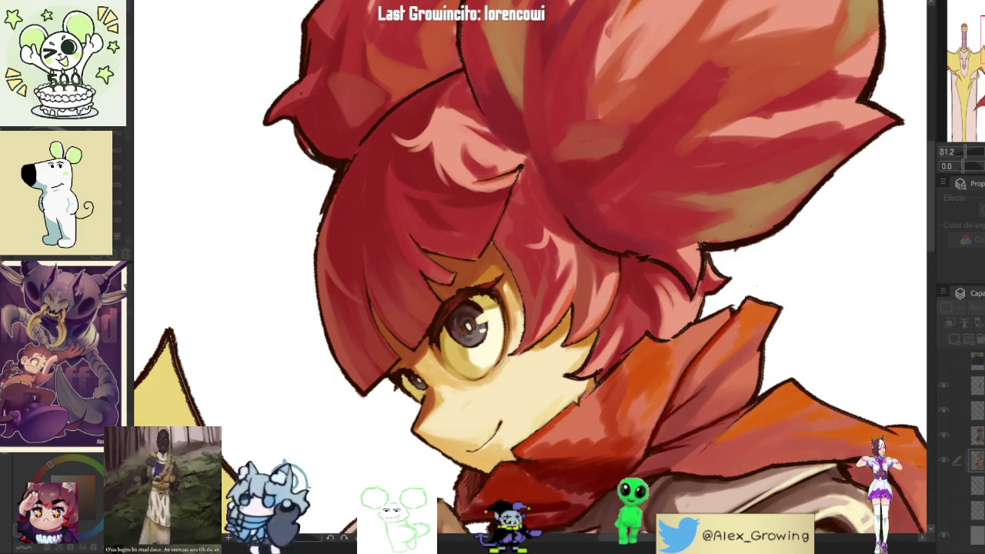
pyautogui.hotkey('ctrl', '0')
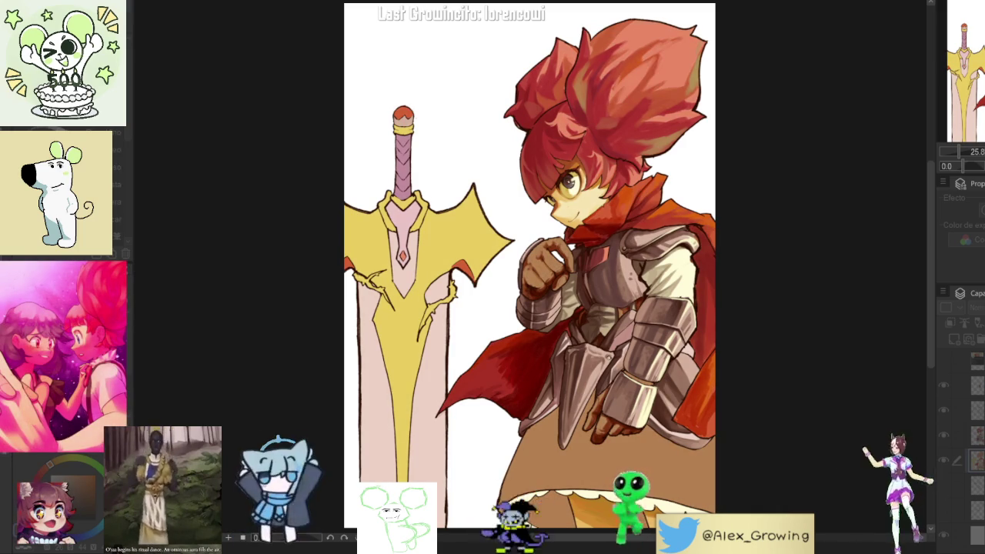
pyautogui.press('h')
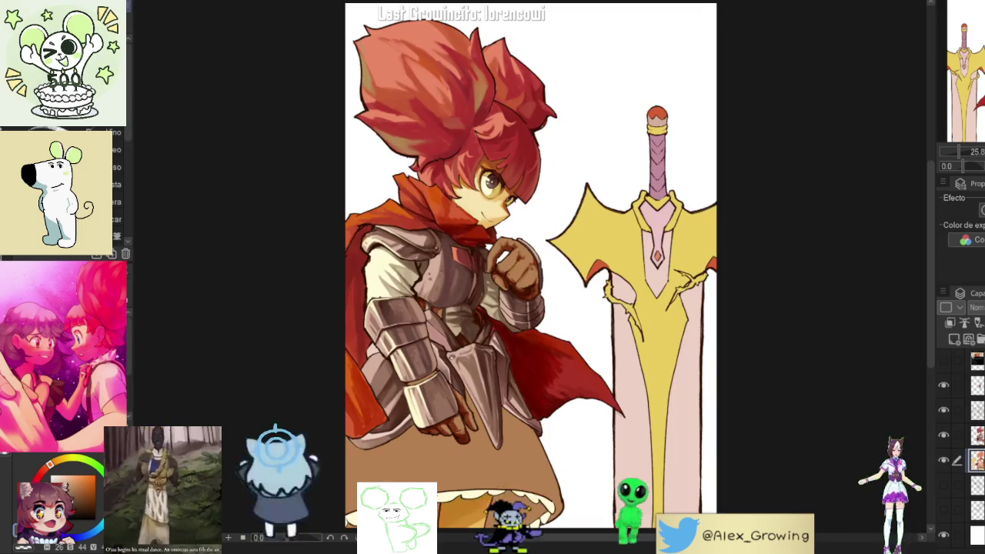
pyautogui.press('h')
pyautogui.hotkey('alt', ']')
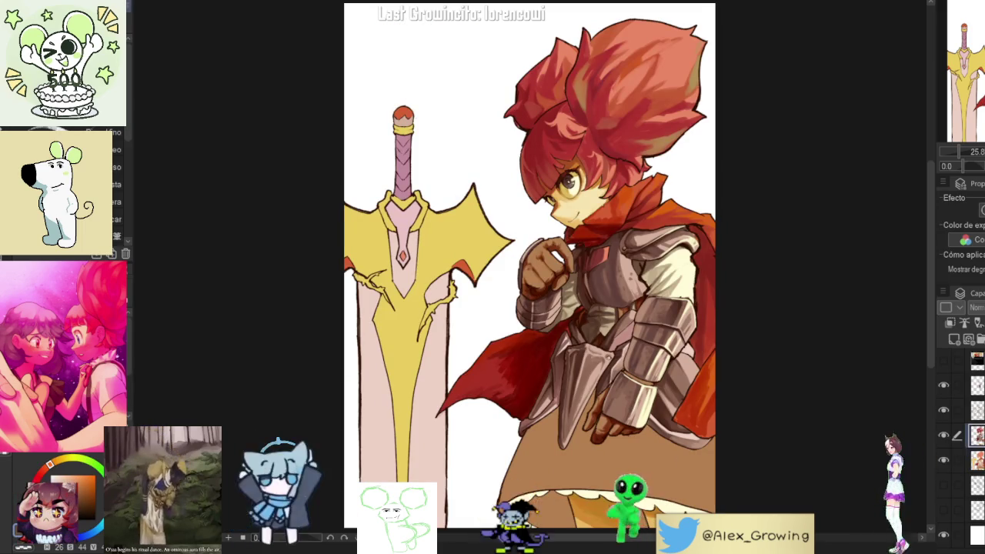
pyautogui.click(943, 437)
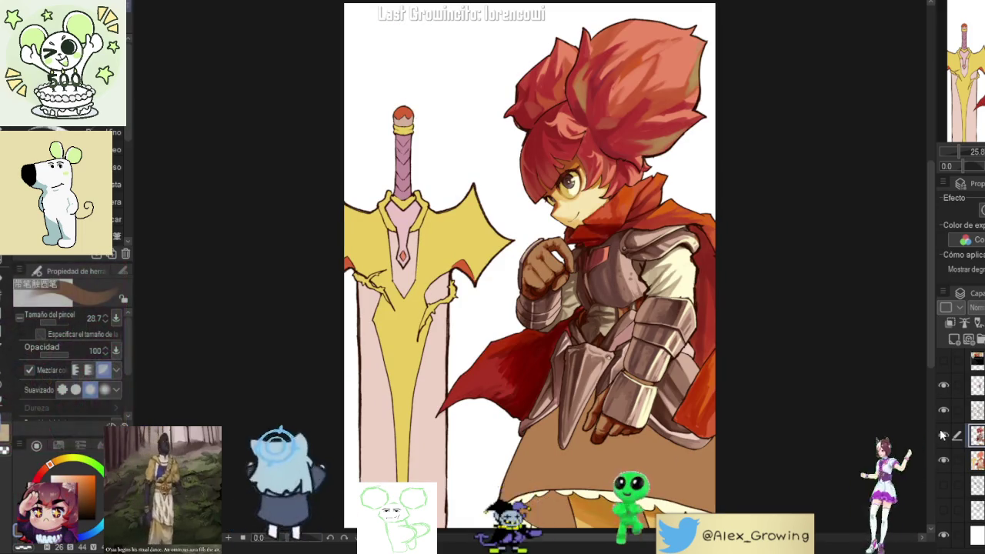
pyautogui.scroll(1, 747, 227)
pyautogui.scroll(2, 748, 227)
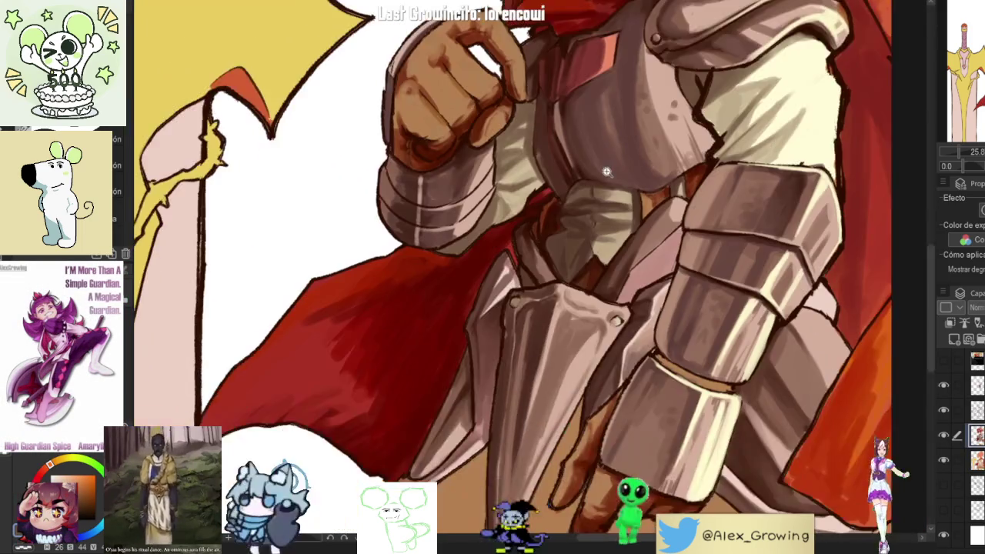
pyautogui.scroll(2, 748, 227)
pyautogui.click(943, 436)
pyautogui.click(944, 435)
pyautogui.click(947, 444)
pyautogui.click(948, 444)
pyautogui.click(944, 436)
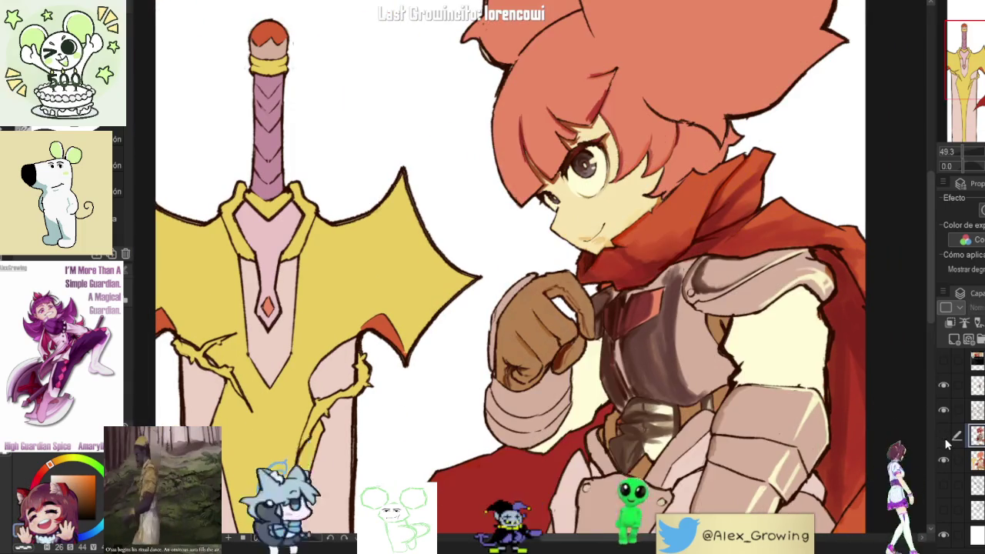
pyautogui.click(943, 436)
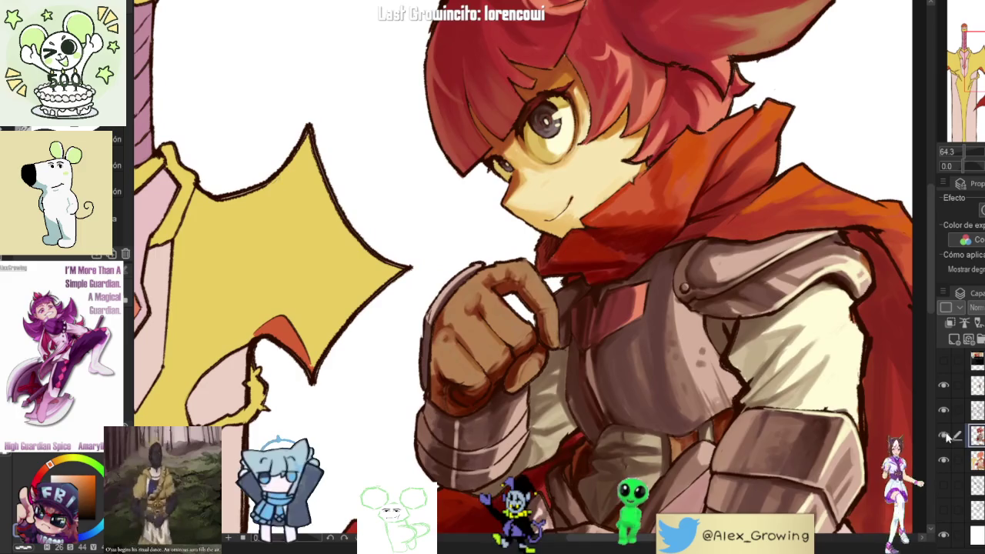
pyautogui.click(947, 445)
pyautogui.scroll(1, 540, 350)
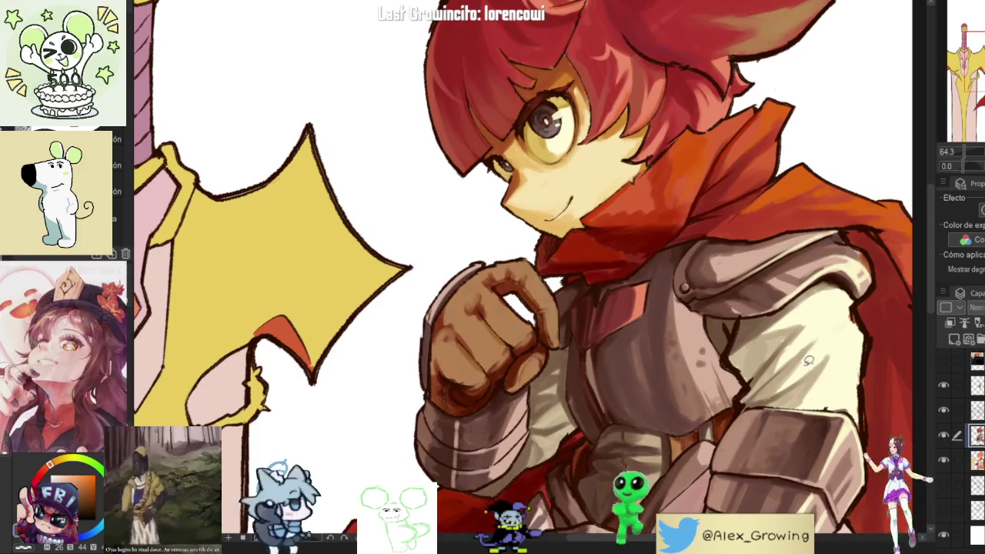
pyautogui.scroll(2, 539, 350)
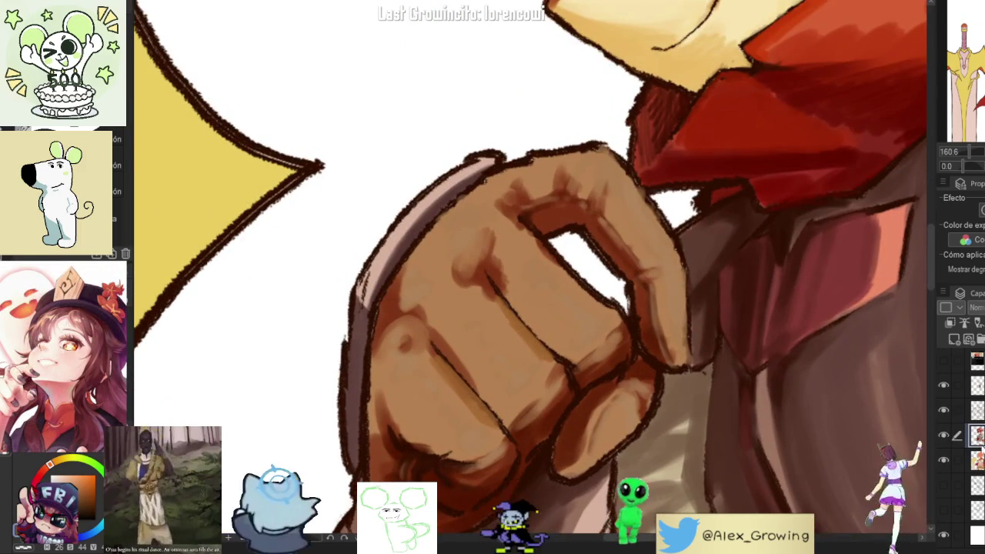
pyautogui.click(943, 436)
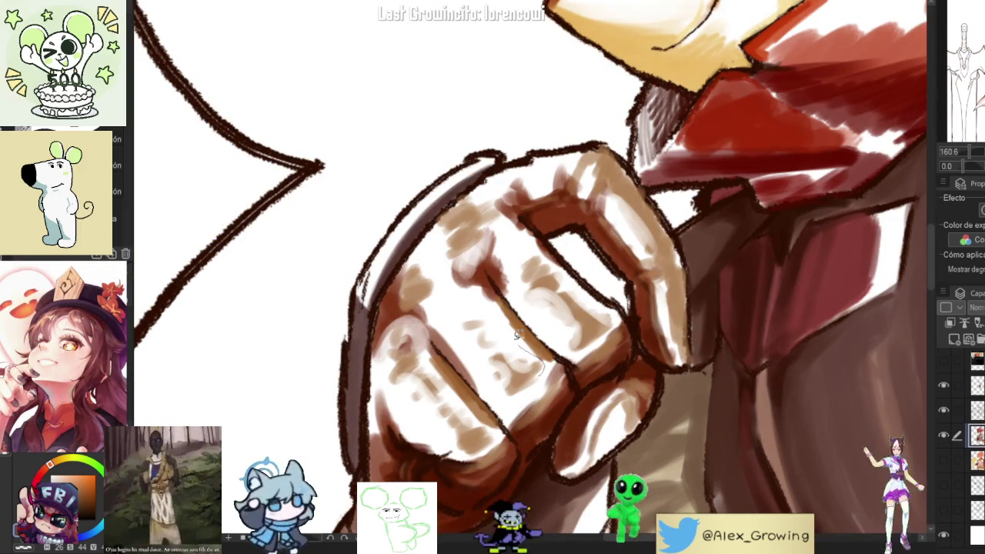
# - Lasso-select the upper and lower knuckle areas of the fist
pyautogui.moveTo(472, 358); pyautogui.dragTo(493, 397)
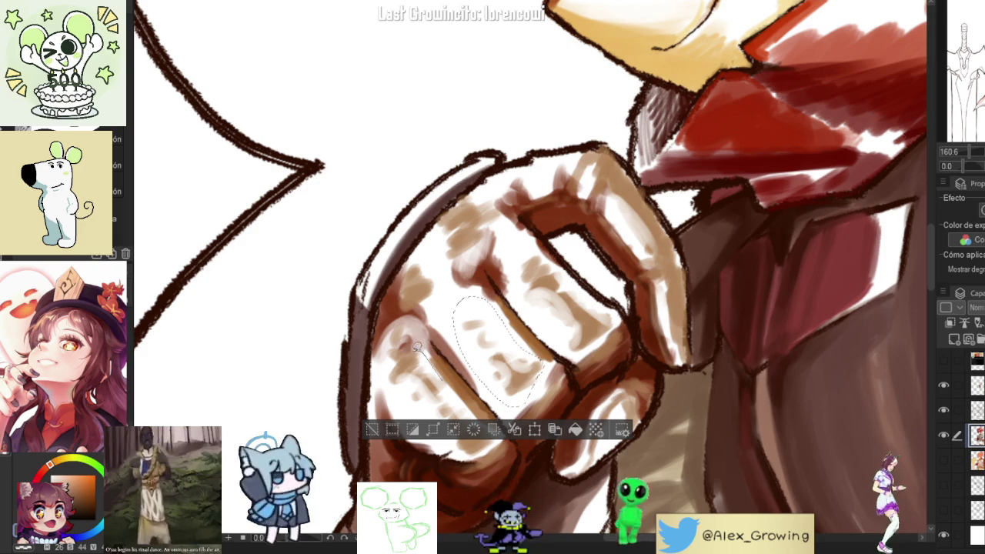
pyautogui.moveTo(462, 399); pyautogui.dragTo(408, 353)
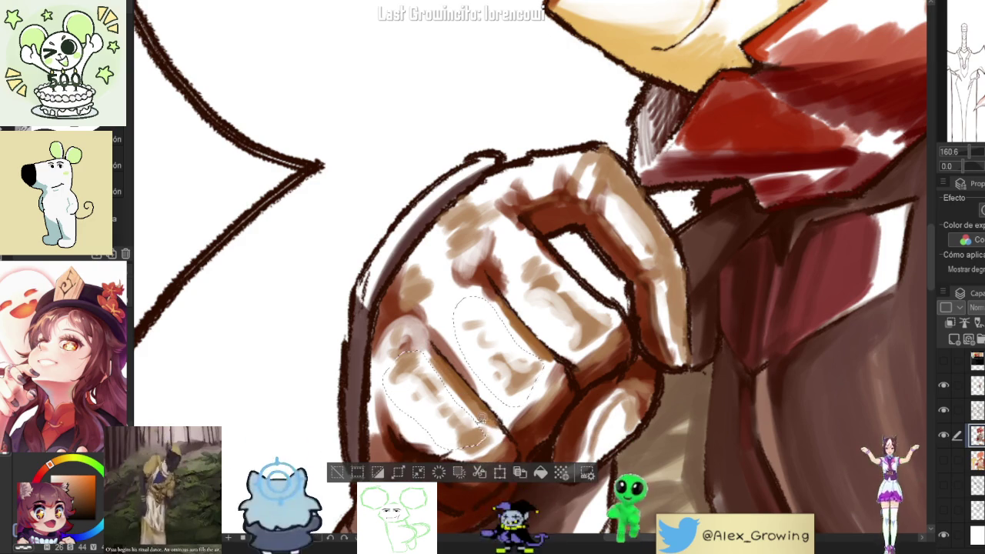
pyautogui.scroll(1, 587, 305)
pyautogui.moveTo(539, 271); pyautogui.dragTo(553, 266)
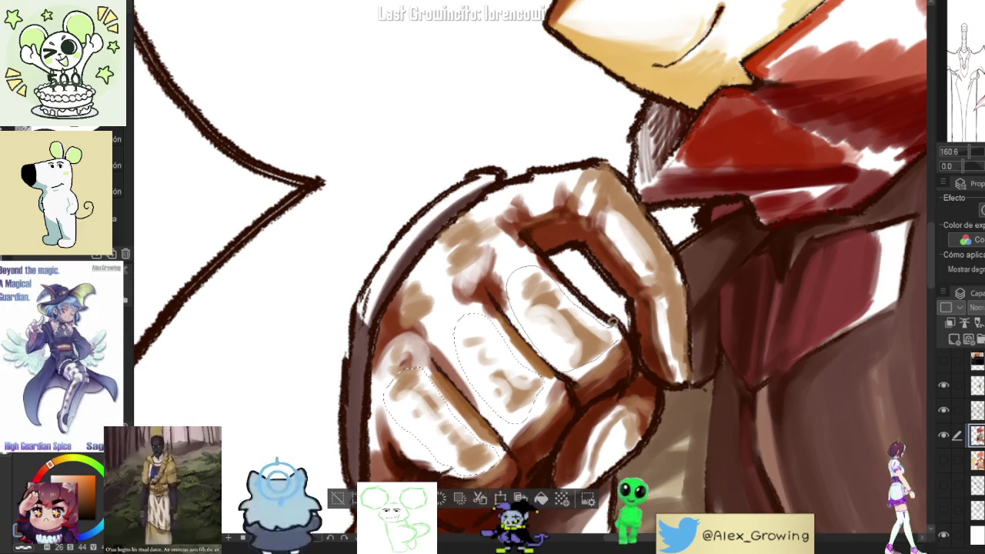
pyautogui.scroll(2, 635, 272)
pyautogui.scroll(1, 662, 270)
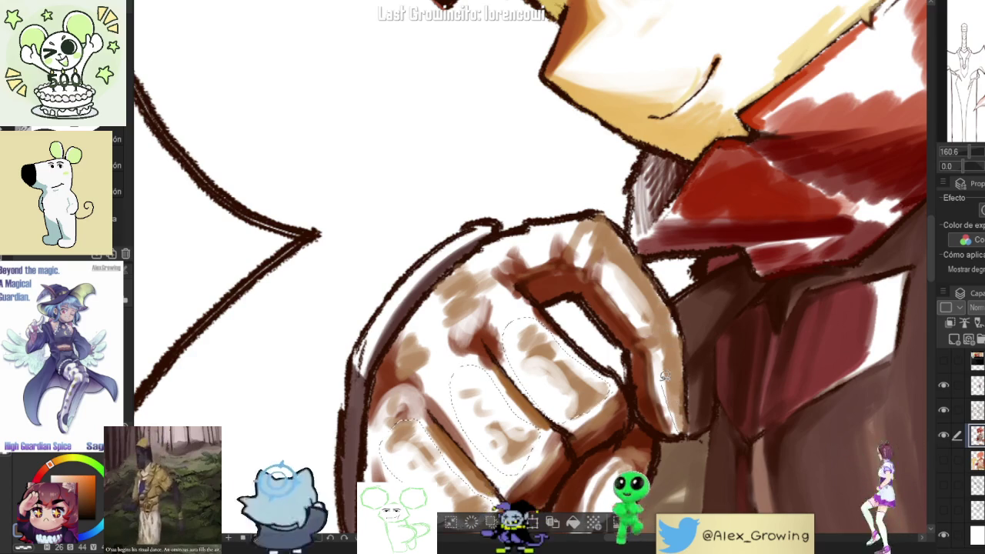
pyautogui.moveTo(656, 330); pyautogui.dragTo(612, 266)
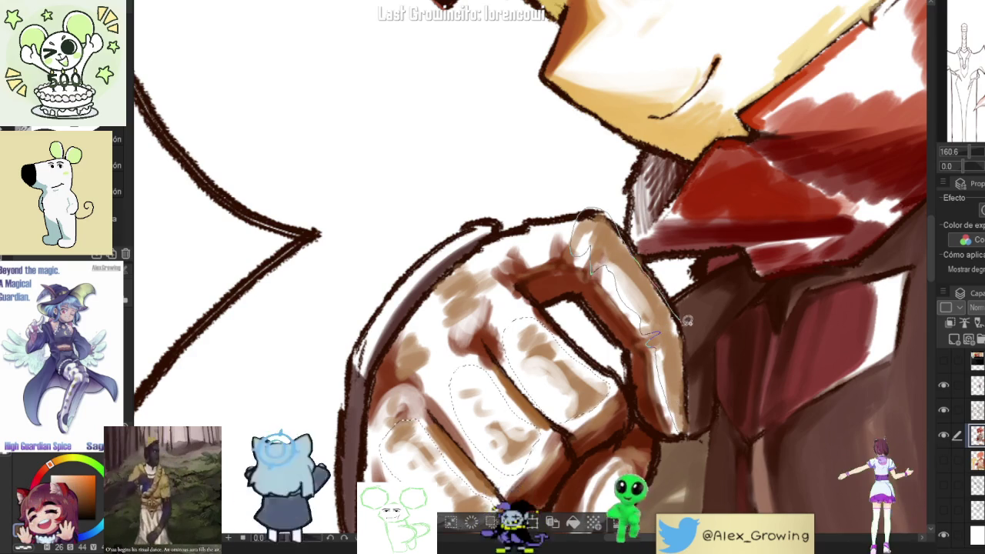
pyautogui.moveTo(686, 318); pyautogui.dragTo(682, 437)
# - Add lasso selections around another knuckle segment and a finger of the lower hand
pyautogui.moveTo(446, 323); pyautogui.dragTo(478, 248)
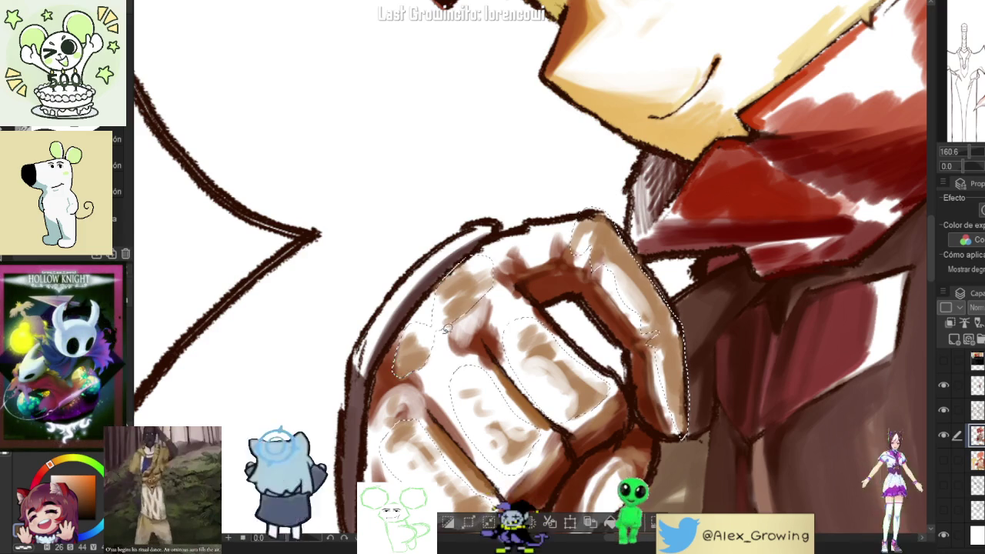
pyautogui.scroll(-5, 445, 327)
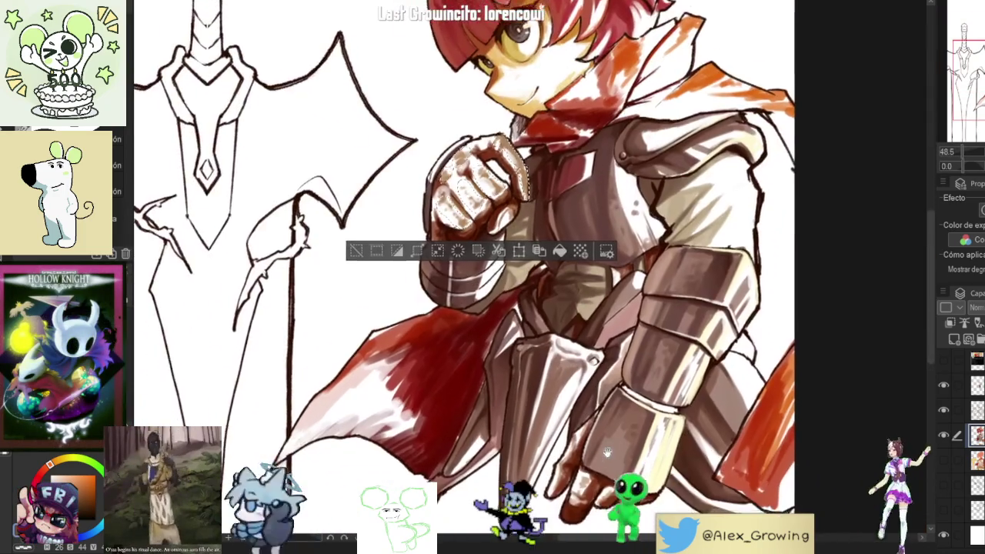
pyautogui.scroll(5, 607, 452)
pyautogui.moveTo(558, 378)
pyautogui.mouseDown()
pyautogui.moveTo(577, 388)
pyautogui.moveTo(582, 410)
pyautogui.mouseUp()
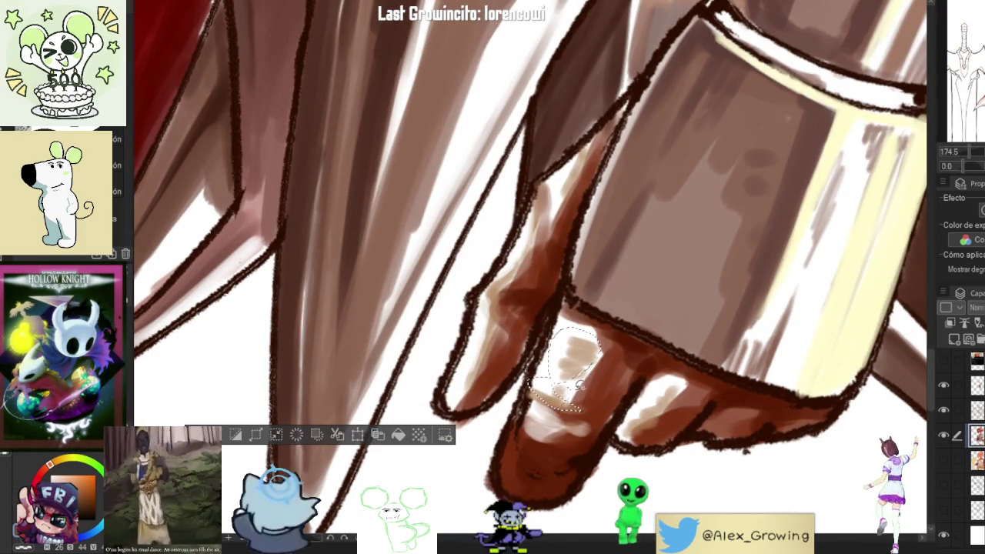
pyautogui.moveTo(670, 383); pyautogui.dragTo(620, 440)
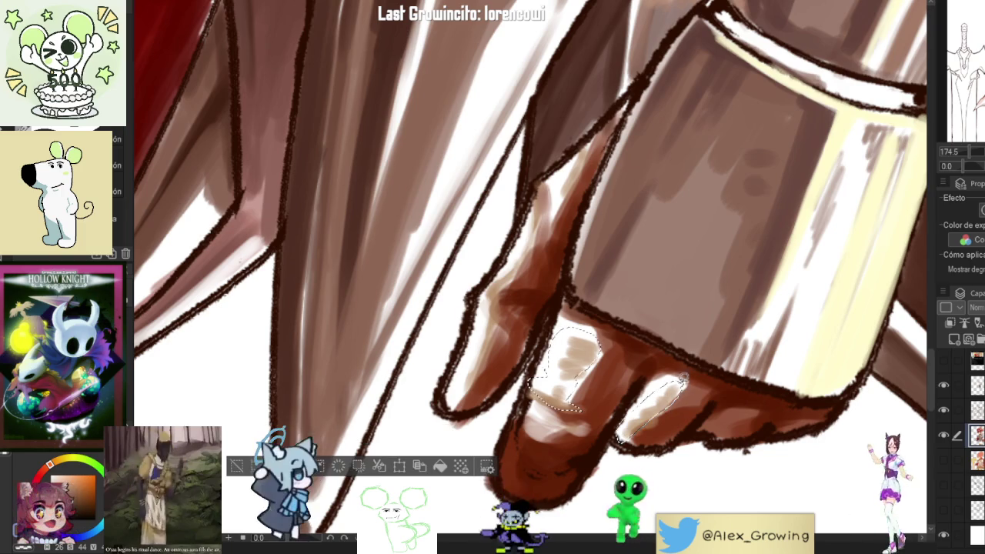
pyautogui.moveTo(539, 184)
pyautogui.mouseDown()
pyautogui.moveTo(484, 335)
pyautogui.moveTo(492, 352)
pyautogui.mouseUp()
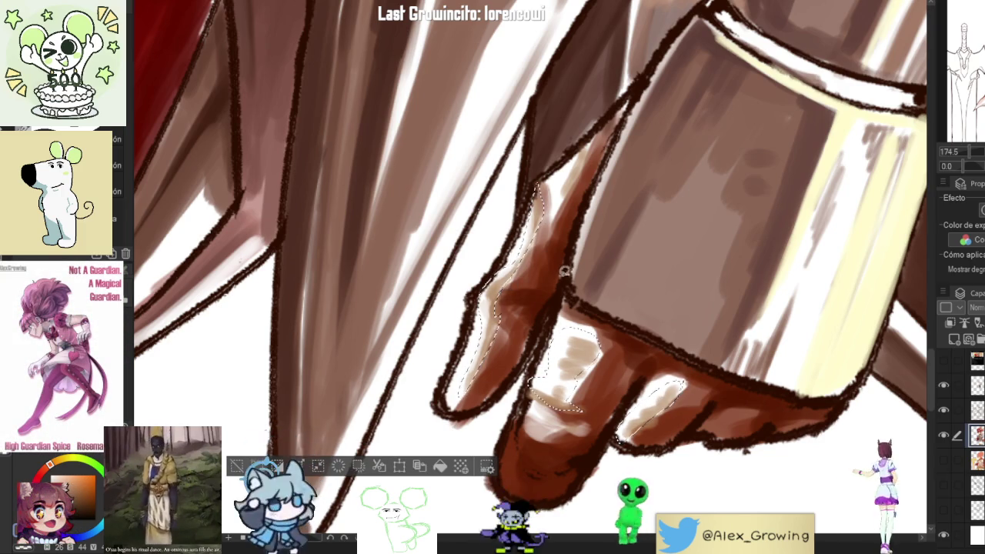
pyautogui.scroll(-3, 502, 302)
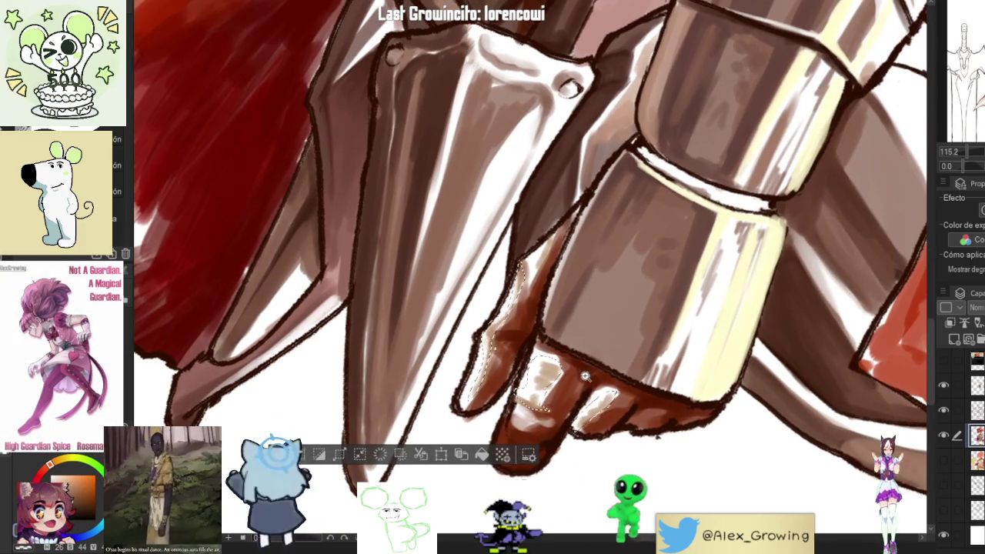
# - Turn on the tan background layer behind the knight
pyautogui.click(944, 460)
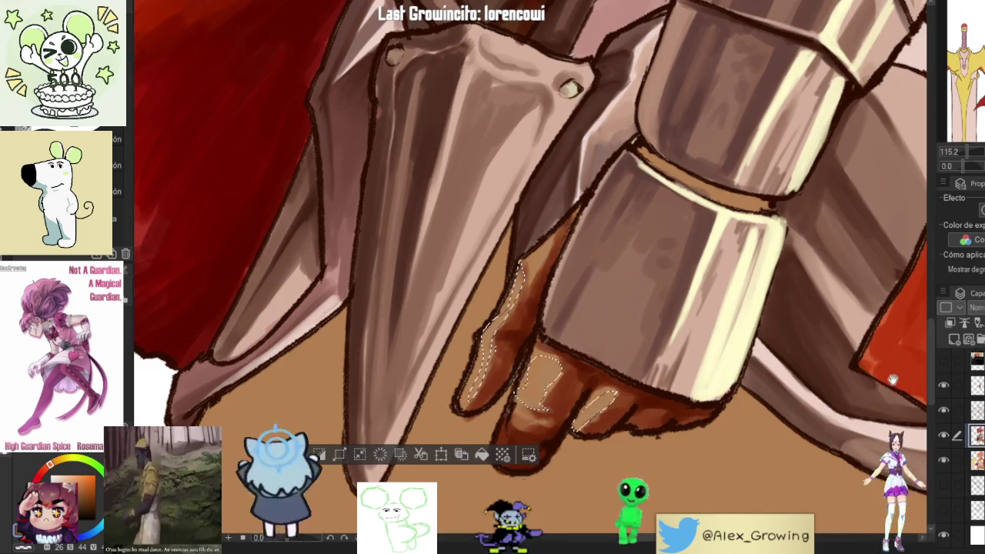
pyautogui.scroll(-3, 798, 323)
pyautogui.scroll(-3, 798, 324)
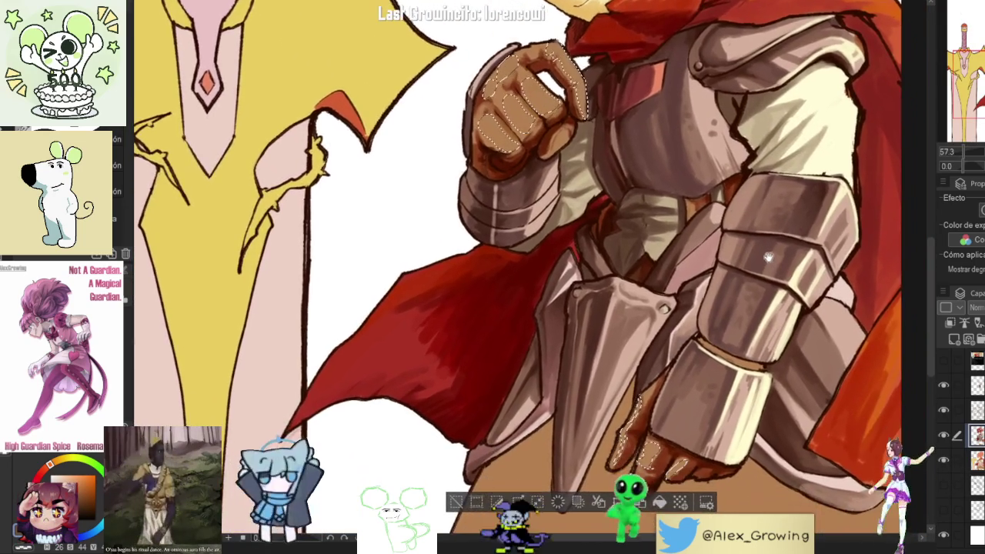
# - Toggle the shading layers off and back on to compare flat and shaded colours
pyautogui.scroll(3, 503, 151)
pyautogui.scroll(-5, 584, 239)
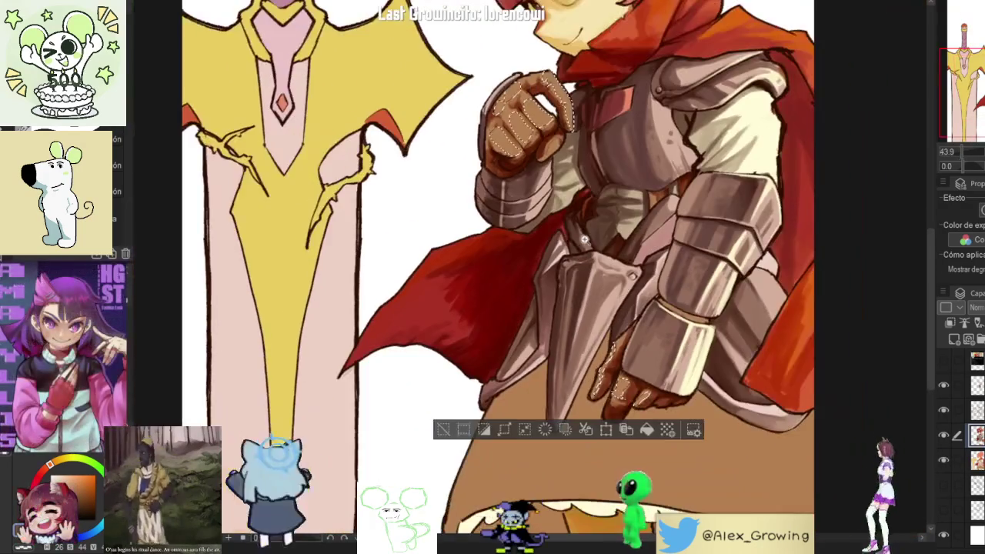
pyautogui.scroll(1, 585, 238)
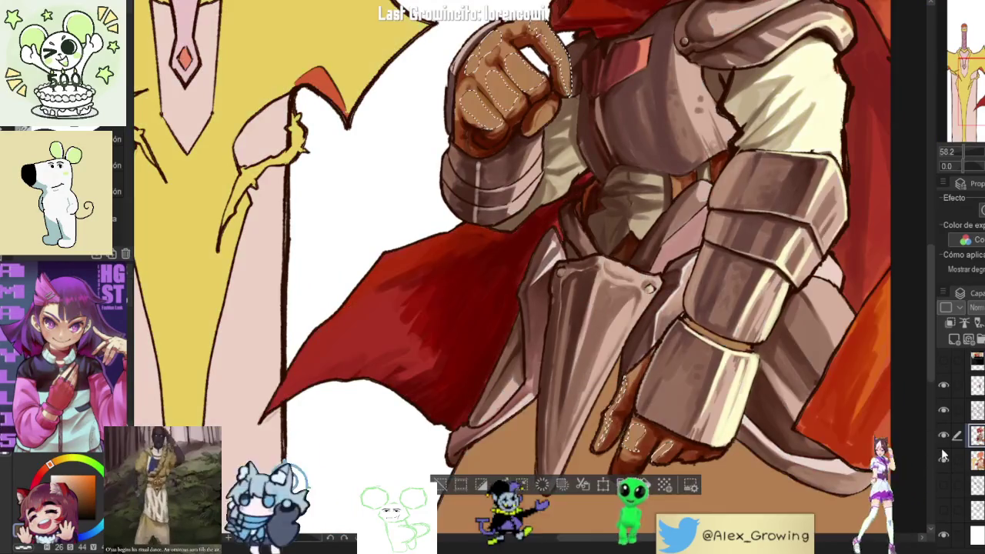
pyautogui.click(944, 459)
pyautogui.click(942, 460)
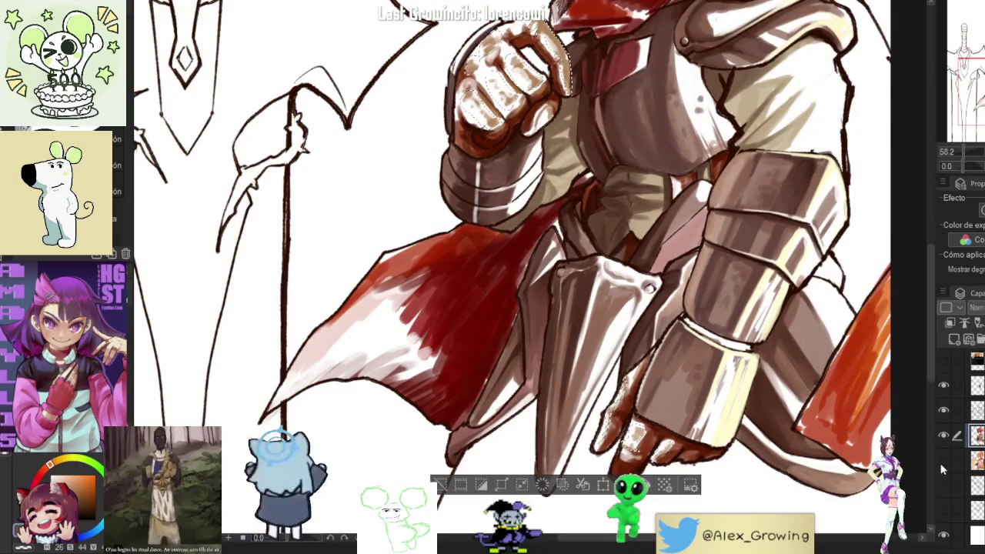
pyautogui.click(939, 461)
# - Hide the character paint and colour fill layers to show mostly lineart
pyautogui.scroll(10, 554, 115)
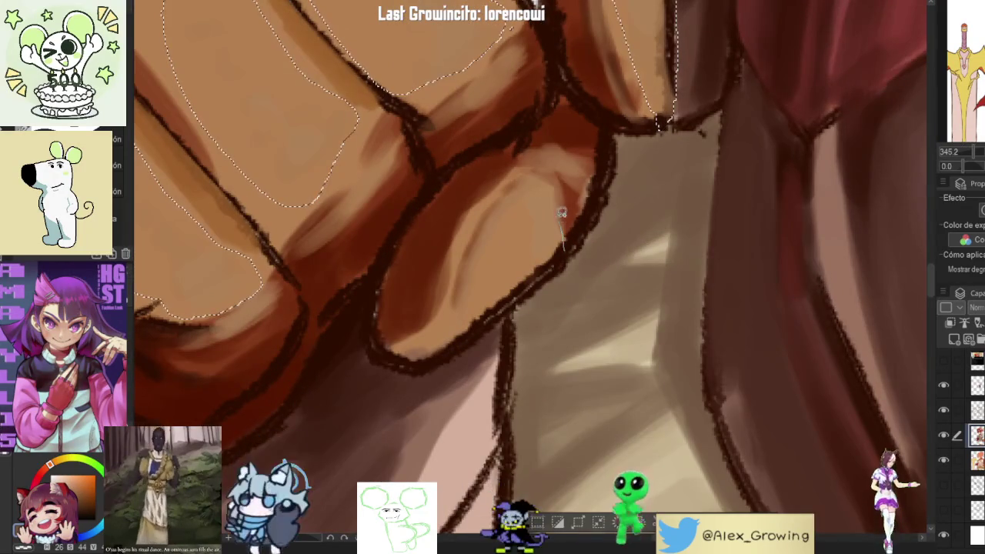
pyautogui.scroll(-5, 562, 254)
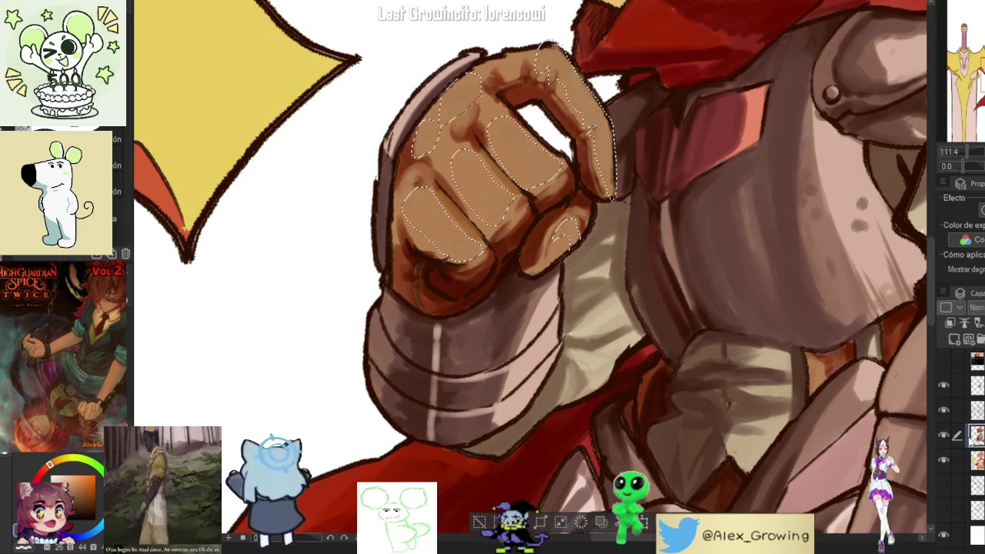
pyautogui.click(945, 436)
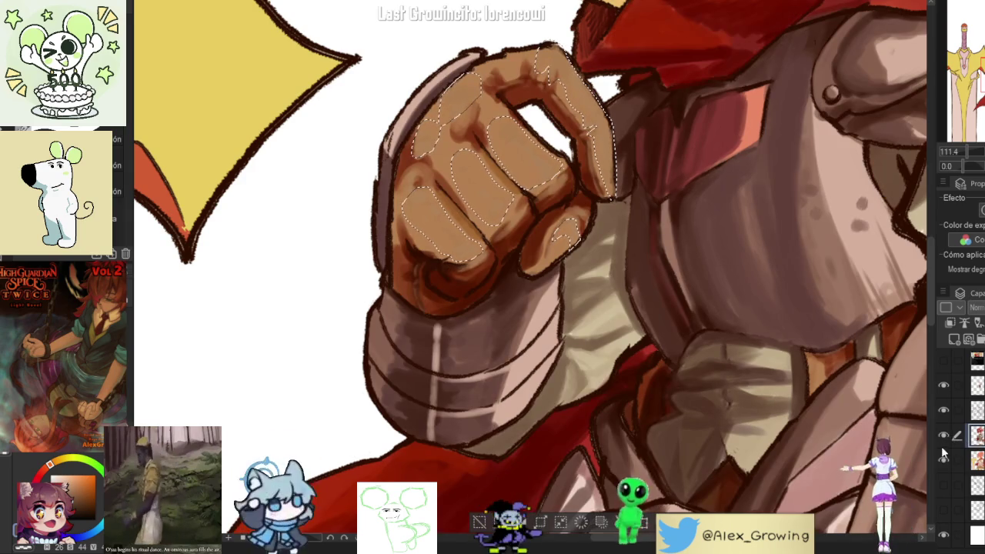
pyautogui.click(941, 467)
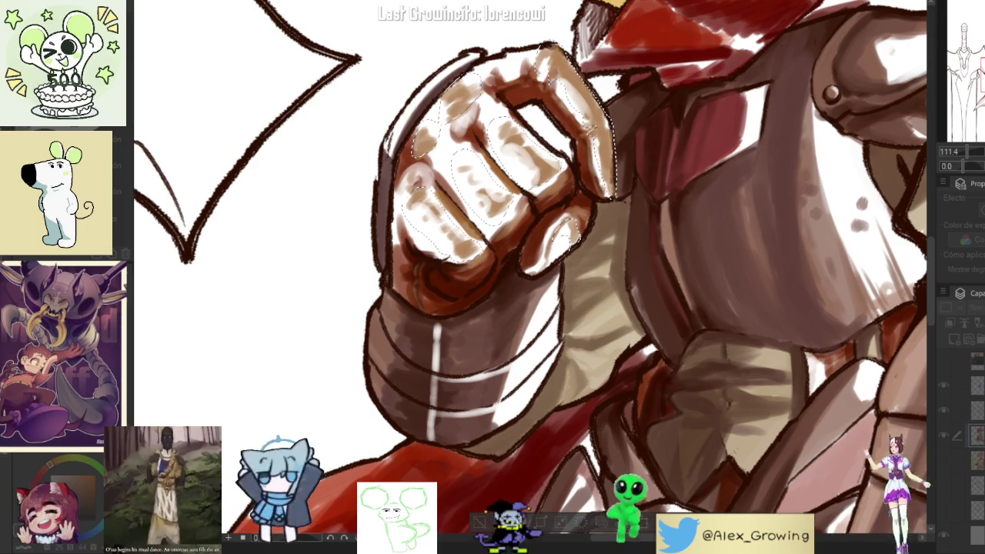
pyautogui.click(946, 385)
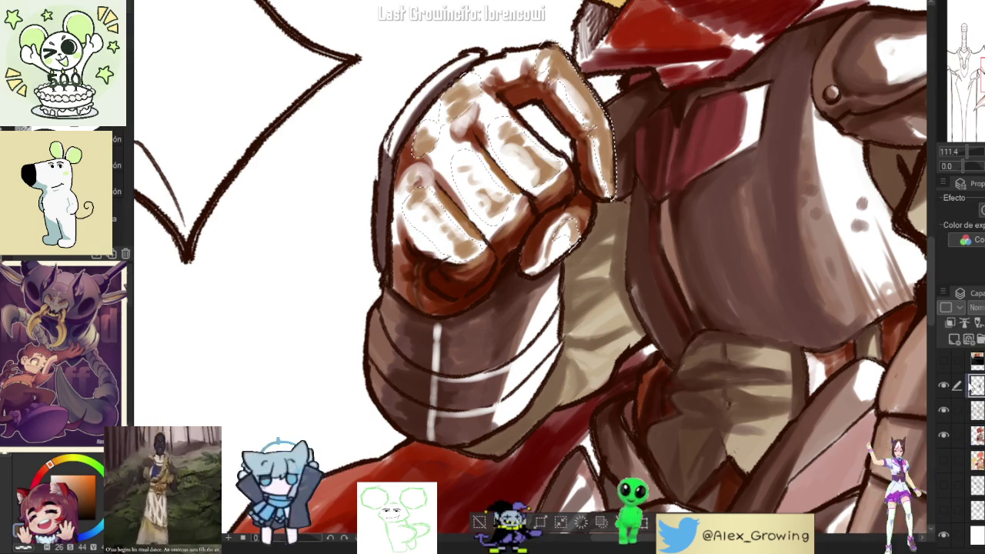
pyautogui.click(945, 435)
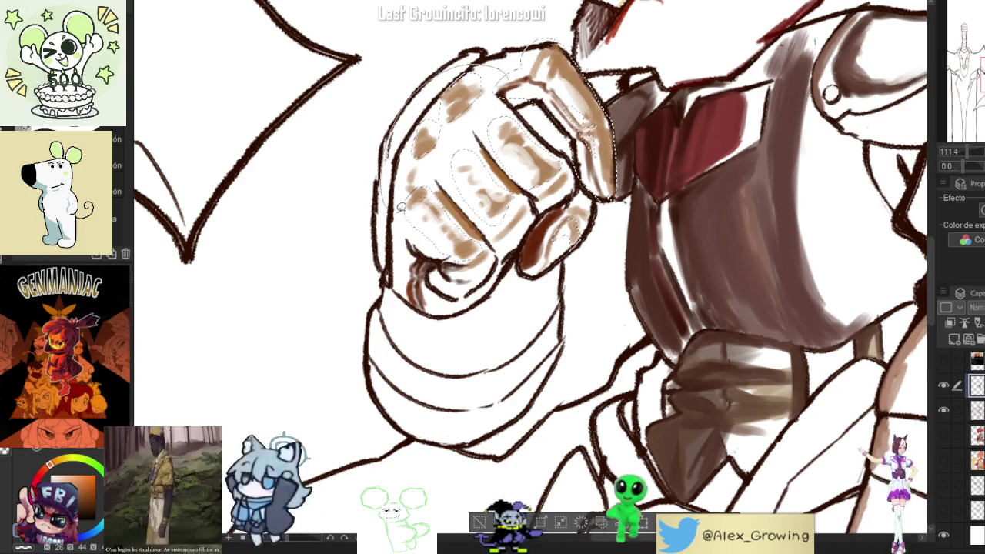
# - Show the character and sword/cape colour layers again, then fit the whole figure in view
pyautogui.moveTo(578, 202); pyautogui.dragTo(547, 165)
pyautogui.scroll(-2, 549, 239)
pyautogui.scroll(-2, 543, 244)
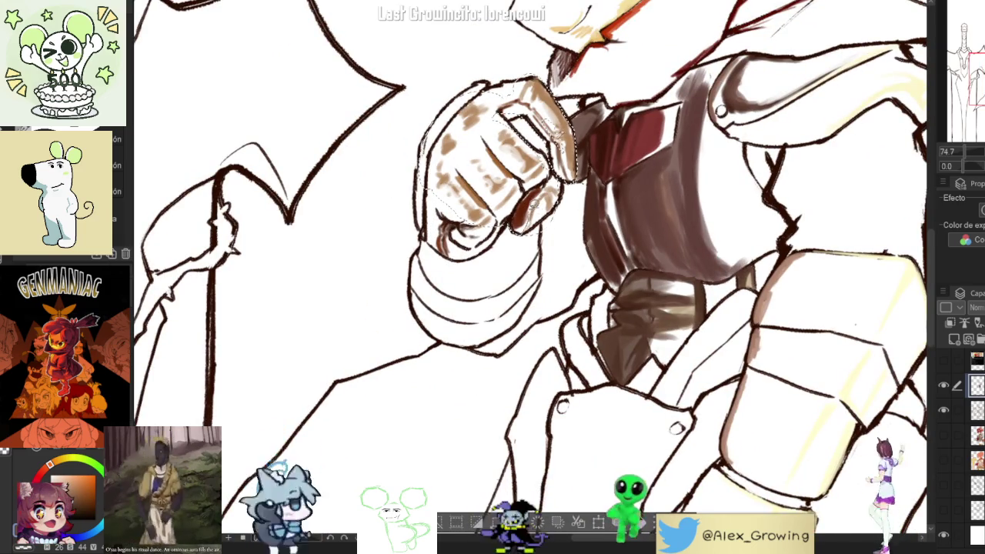
pyautogui.scroll(4, 534, 222)
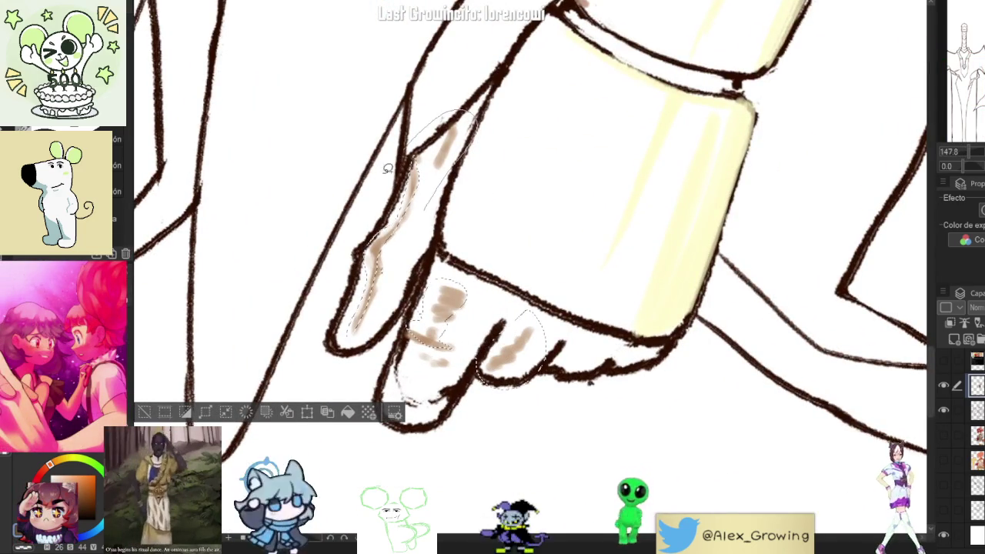
pyautogui.scroll(-2, 508, 362)
pyautogui.scroll(-2, 517, 378)
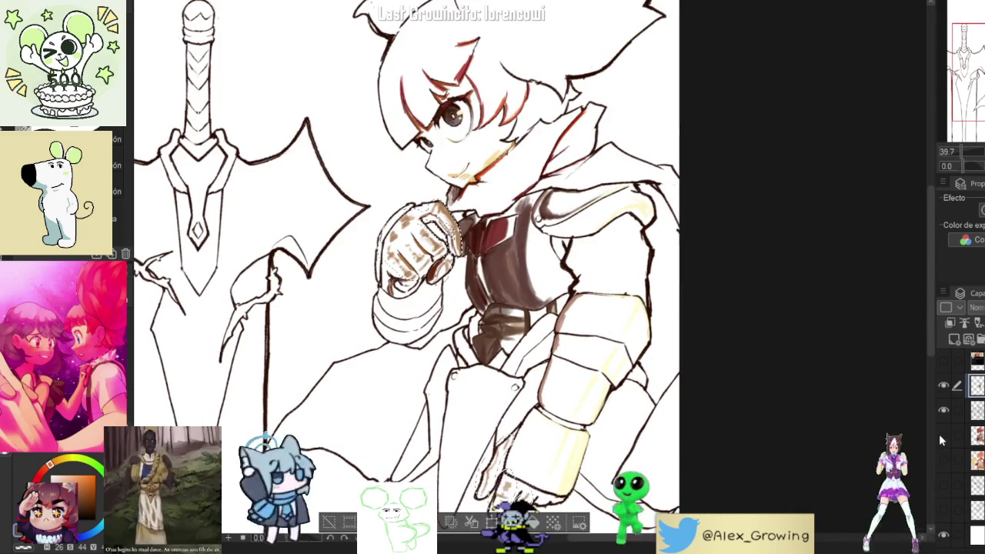
pyautogui.click(943, 436)
pyautogui.click(943, 460)
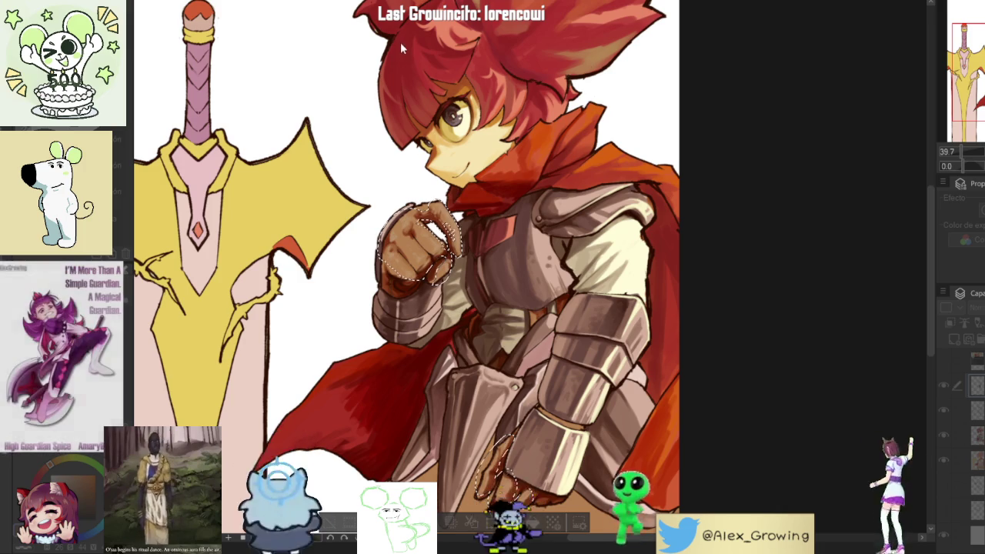
pyautogui.scroll(5, 473, 232)
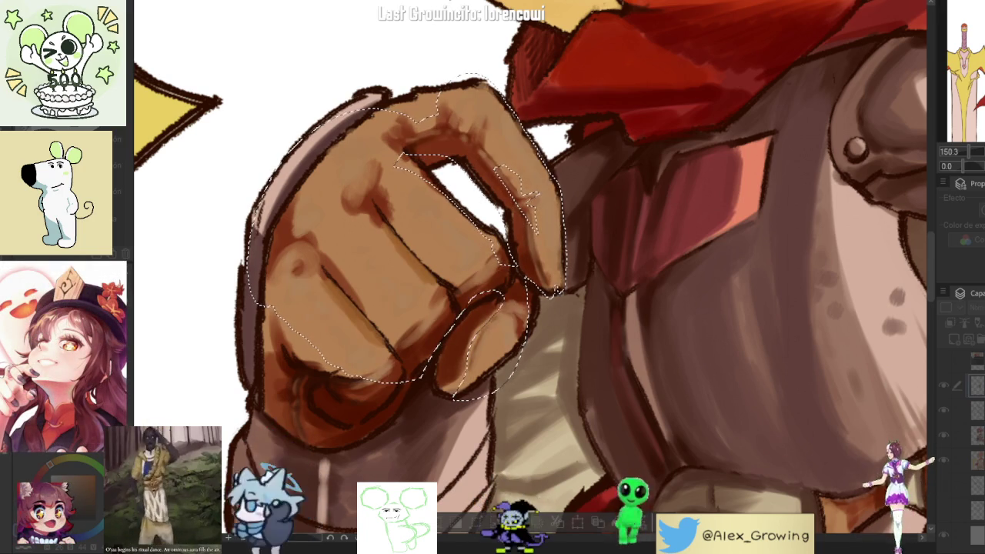
pyautogui.hotkey('ctrl', '0')
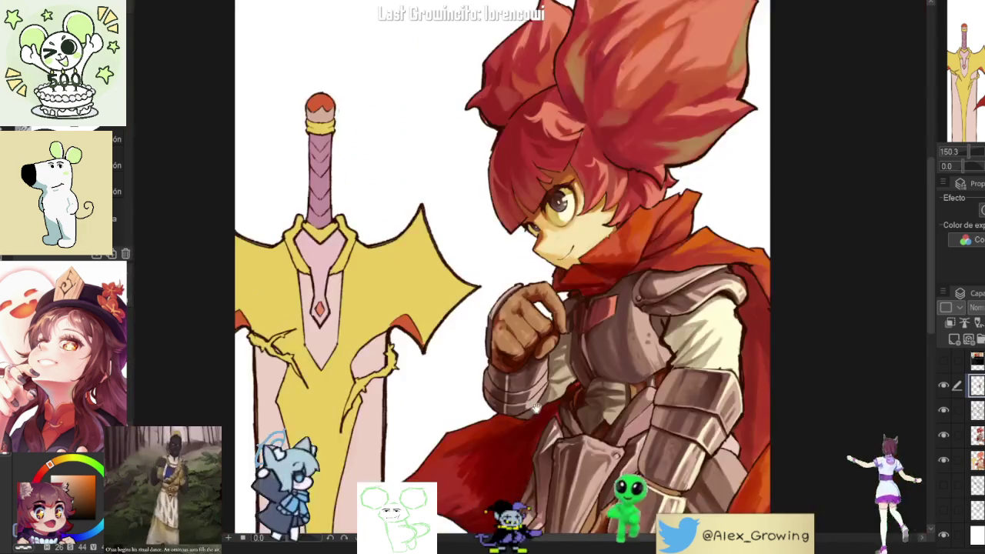
# - Mirror the view to check, select the skirt colour layer, and ready a painting brush
pyautogui.scroll(4, 695, 245)
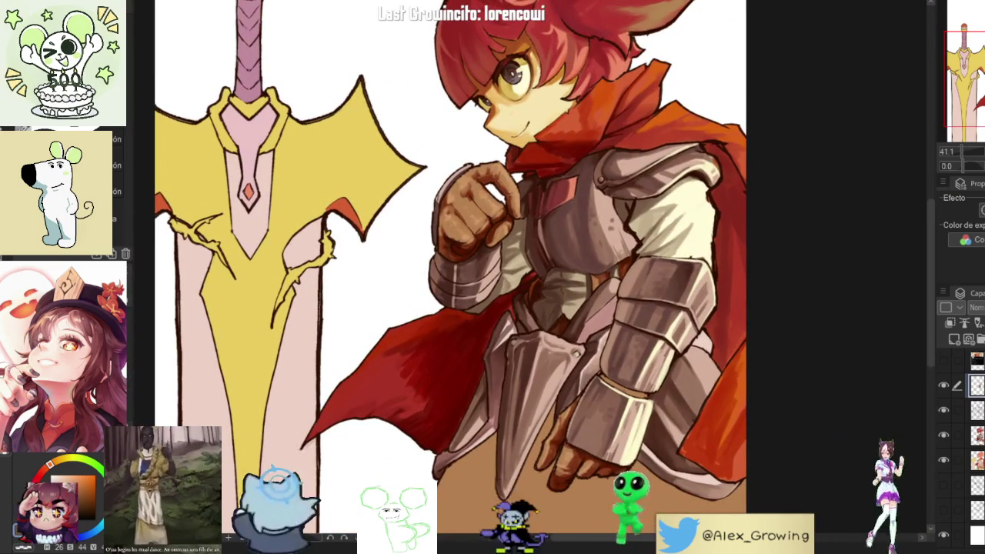
pyautogui.scroll(-2, 673, 353)
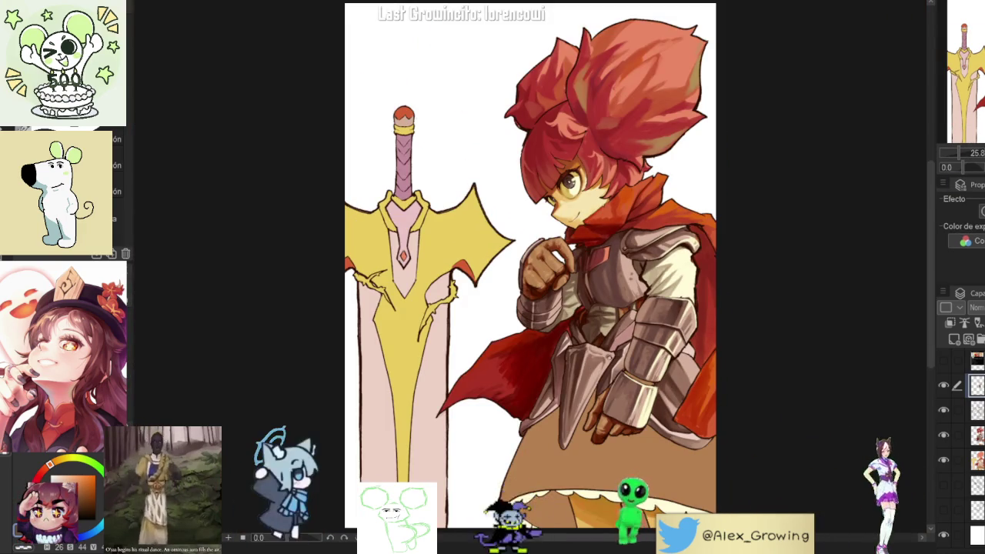
pyautogui.press('h')
pyautogui.press('h')
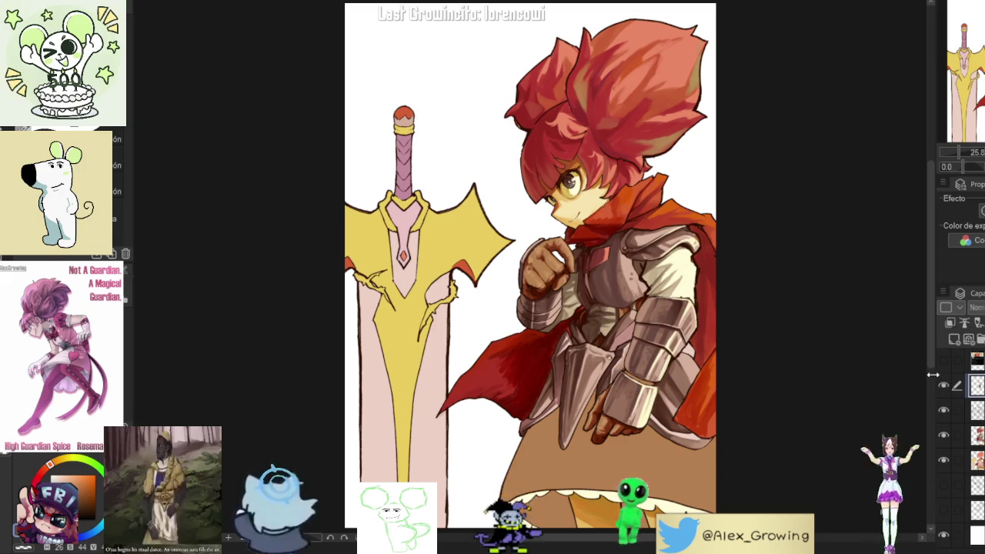
pyautogui.click(972, 435)
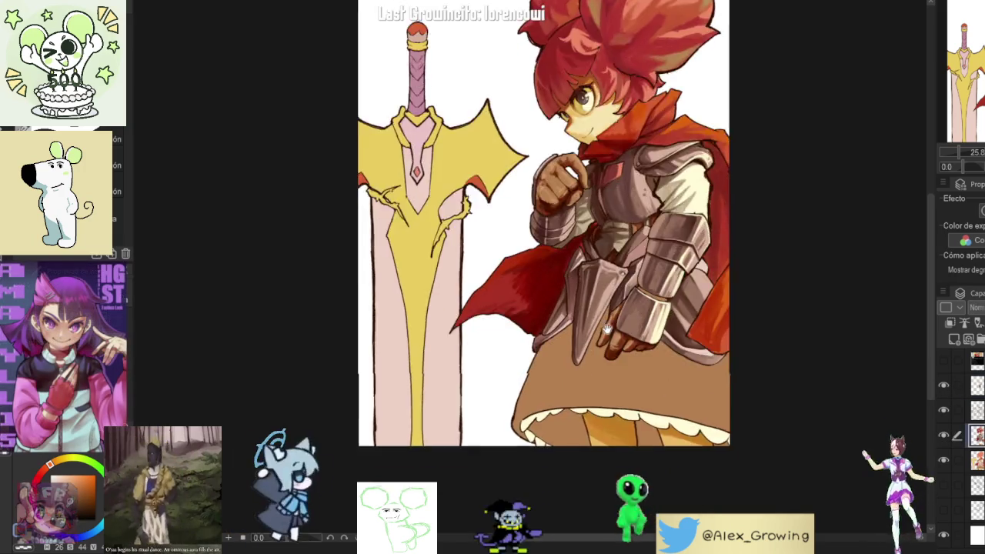
pyautogui.scroll(5, 634, 392)
pyautogui.moveTo(633, 391)
pyautogui.mouseDown()
pyautogui.moveTo(702, 336)
pyautogui.moveTo(725, 288)
pyautogui.mouseUp()
pyautogui.press('p')
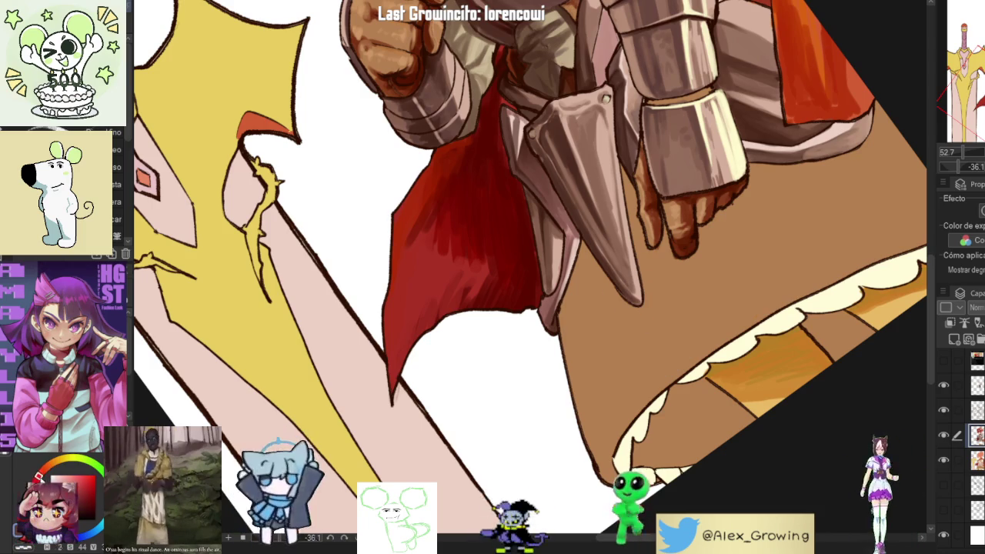
# - Paint broad red diagonal strokes across the brown skirt, undoing misplaced strokes
pyautogui.moveTo(660, 302); pyautogui.dragTo(623, 385)
pyautogui.hotkey('ctrl', 'z')
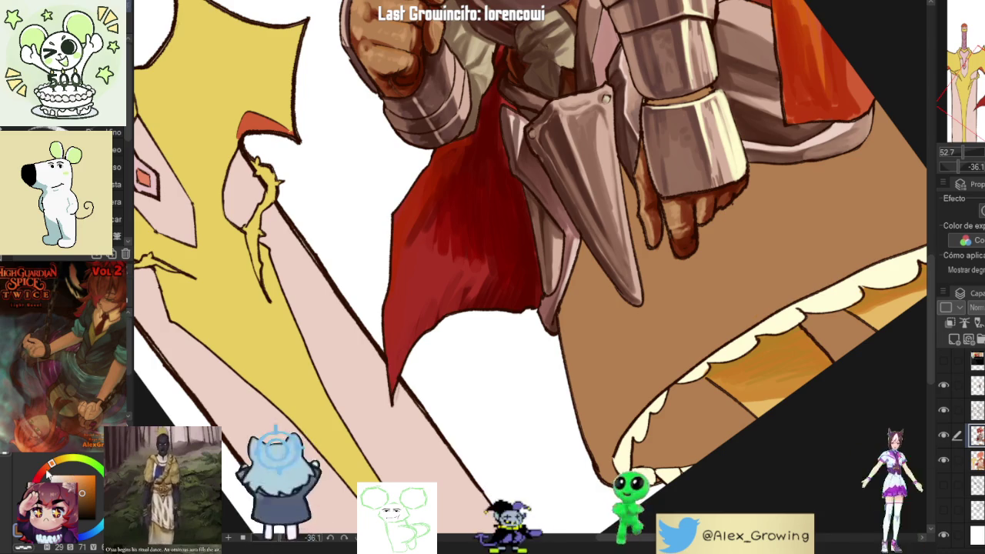
pyautogui.scroll(-2, 724, 286)
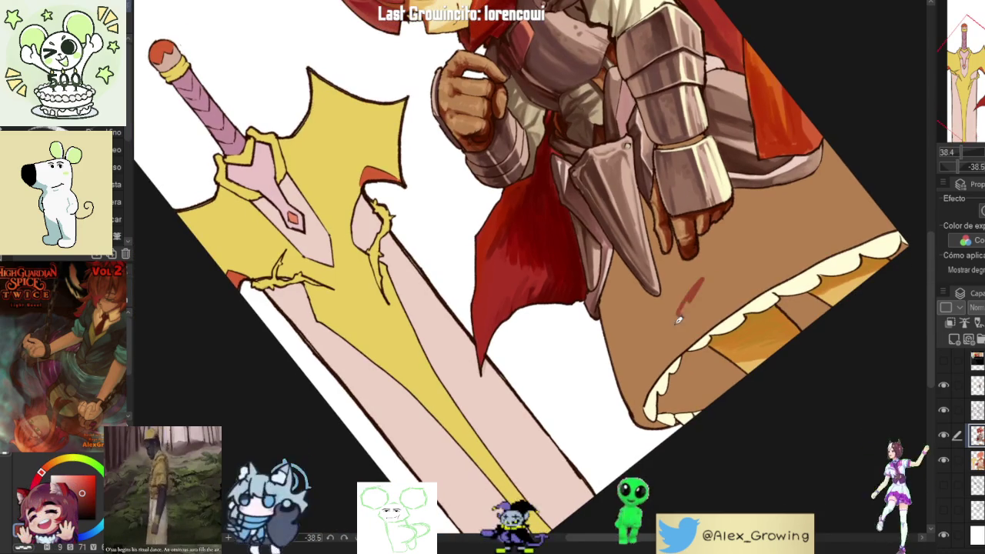
pyautogui.moveTo(708, 277); pyautogui.dragTo(668, 332)
pyautogui.moveTo(727, 254); pyautogui.dragTo(651, 347)
pyautogui.moveTo(758, 243); pyautogui.dragTo(671, 323)
pyautogui.hotkey('ctrl', 'z')
pyautogui.moveTo(766, 239); pyautogui.dragTo(650, 354)
pyautogui.moveTo(754, 259); pyautogui.dragTo(635, 374)
pyautogui.moveTo(801, 237)
pyautogui.mouseDown()
pyautogui.moveTo(681, 320)
pyautogui.moveTo(731, 286)
pyautogui.mouseUp()
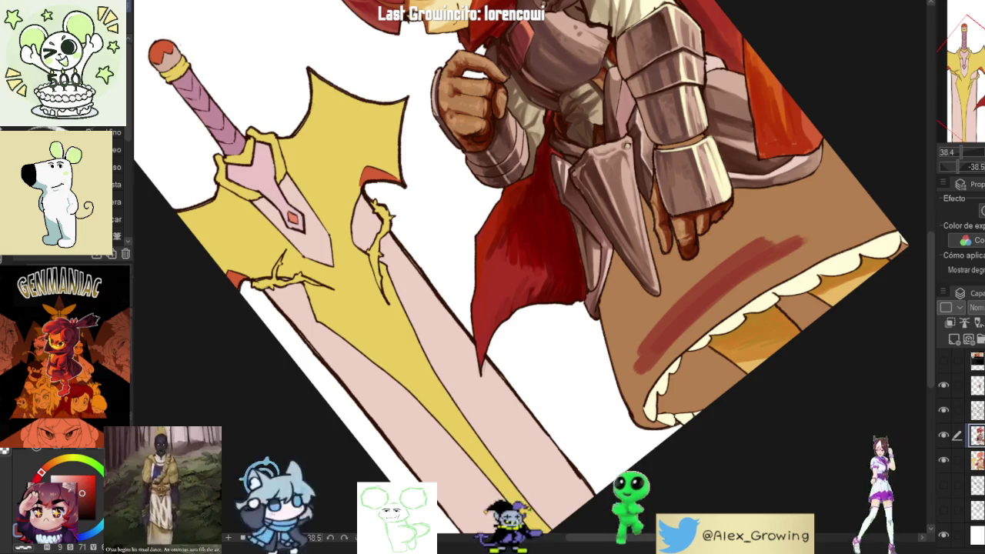
# - Add red shading below the armour spike tip and along its right edge
pyautogui.scroll(2, 637, 310)
pyautogui.moveTo(670, 300)
pyautogui.mouseDown()
pyautogui.moveTo(616, 377)
pyautogui.moveTo(623, 361)
pyautogui.mouseUp()
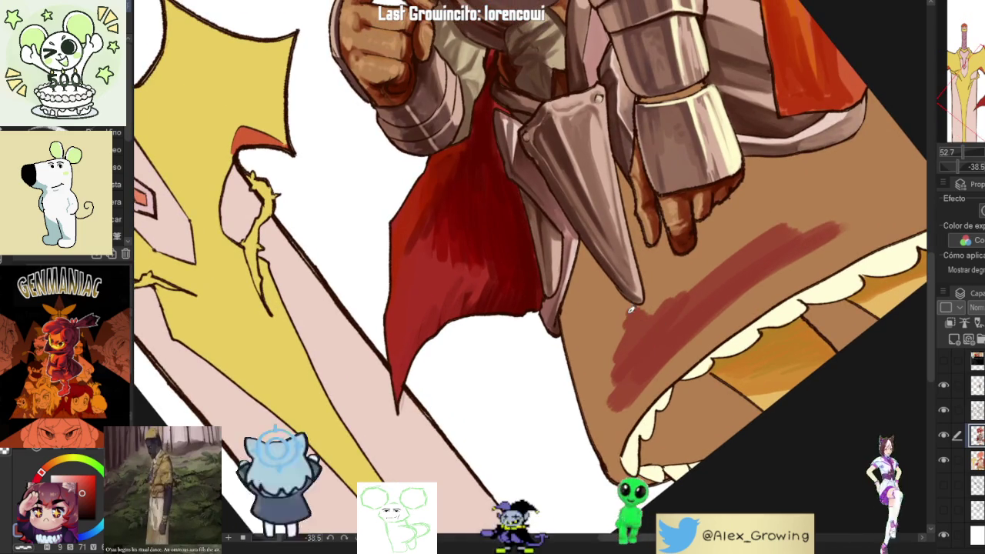
pyautogui.scroll(2, 627, 294)
pyautogui.moveTo(673, 284); pyautogui.dragTo(666, 335)
pyautogui.scroll(2, 661, 293)
pyautogui.moveTo(656, 297); pyautogui.dragTo(642, 358)
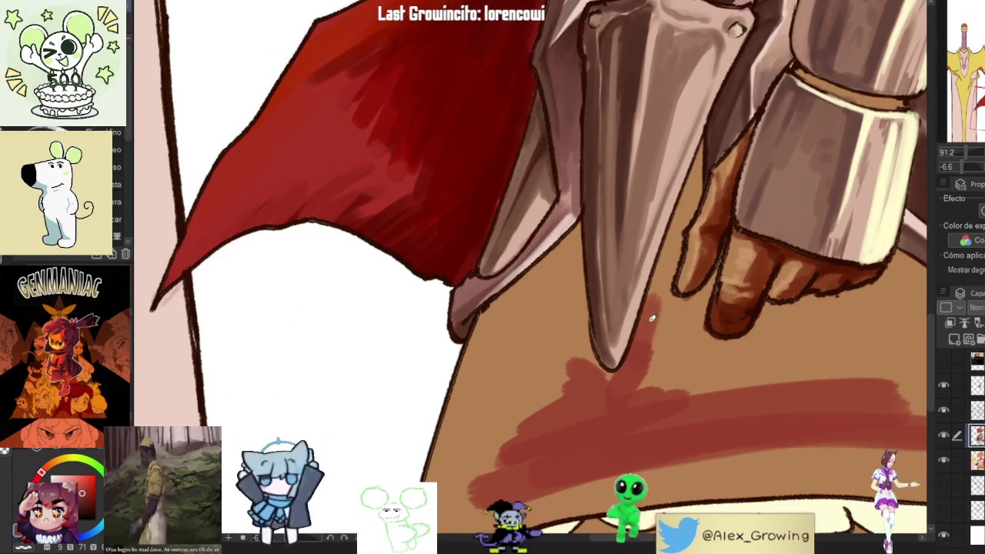
pyautogui.moveTo(656, 291); pyautogui.dragTo(702, 163)
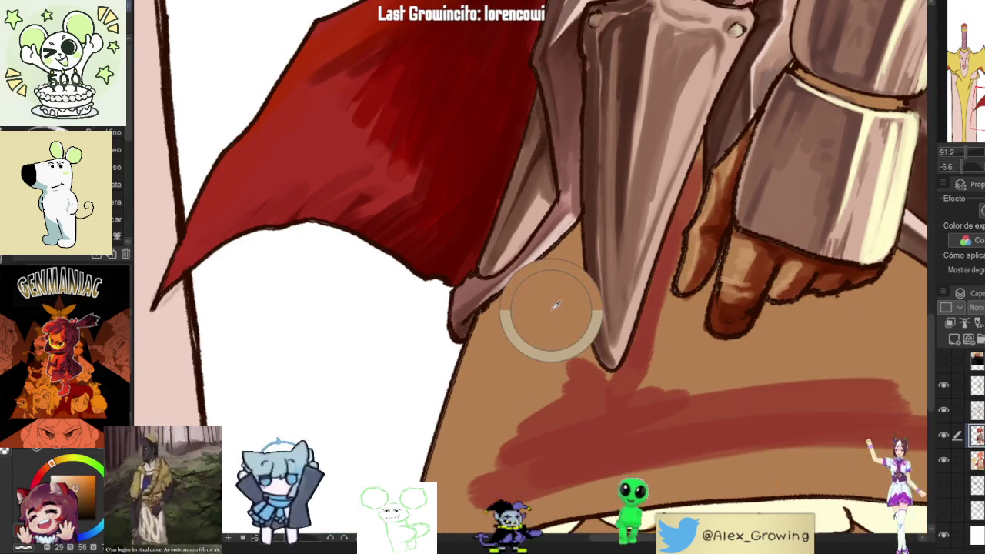
pyautogui.scroll(-2, 746, 328)
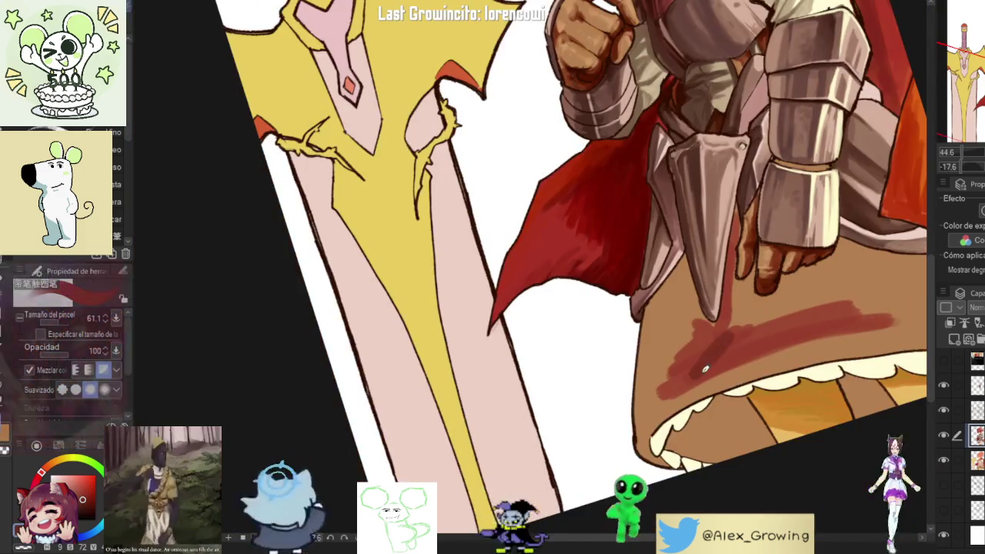
pyautogui.scroll(-2, 745, 329)
pyautogui.scroll(-2, 693, 339)
# - Shade the skirt's left side along the gauntlet's left edge
pyautogui.moveTo(616, 361)
pyautogui.mouseDown()
pyautogui.moveTo(747, 273)
pyautogui.moveTo(700, 277)
pyautogui.moveTo(603, 365)
pyautogui.moveTo(627, 327)
pyautogui.mouseUp()
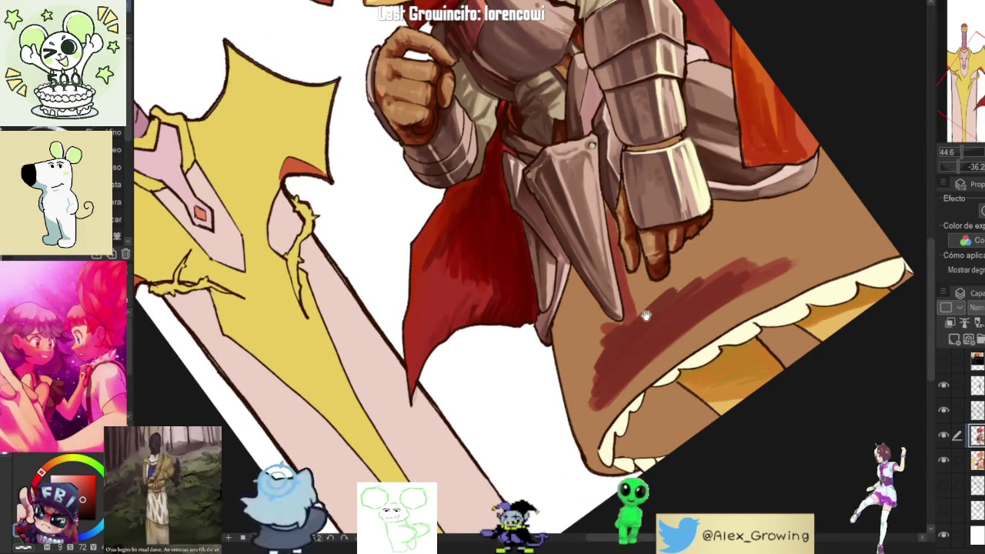
pyautogui.scroll(2, 600, 346)
pyautogui.scroll(2, 584, 347)
pyautogui.moveTo(570, 381)
pyautogui.mouseDown()
pyautogui.moveTo(560, 334)
pyautogui.moveTo(569, 299)
pyautogui.mouseUp()
pyautogui.moveTo(561, 360); pyautogui.dragTo(571, 293)
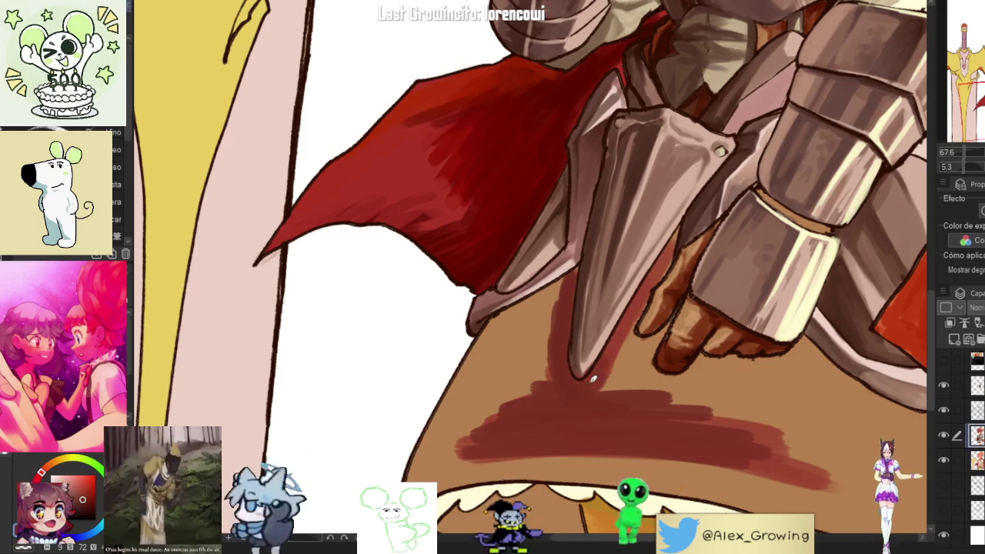
pyautogui.moveTo(548, 380); pyautogui.dragTo(552, 305)
pyautogui.moveTo(543, 362)
pyautogui.mouseDown()
pyautogui.moveTo(564, 287)
pyautogui.moveTo(531, 323)
pyautogui.mouseUp()
# - Extend dark-red shading left of the gauntlet and darken the right band and lower edge
pyautogui.moveTo(558, 285)
pyautogui.mouseDown()
pyautogui.moveTo(506, 325)
pyautogui.moveTo(474, 375)
pyautogui.mouseUp()
pyautogui.moveTo(512, 347)
pyautogui.mouseDown()
pyautogui.moveTo(462, 412)
pyautogui.moveTo(454, 455)
pyautogui.mouseUp()
pyautogui.moveTo(696, 342)
pyautogui.mouseDown()
pyautogui.moveTo(745, 304)
pyautogui.moveTo(688, 306)
pyautogui.mouseUp()
pyautogui.moveTo(647, 224); pyautogui.dragTo(622, 408)
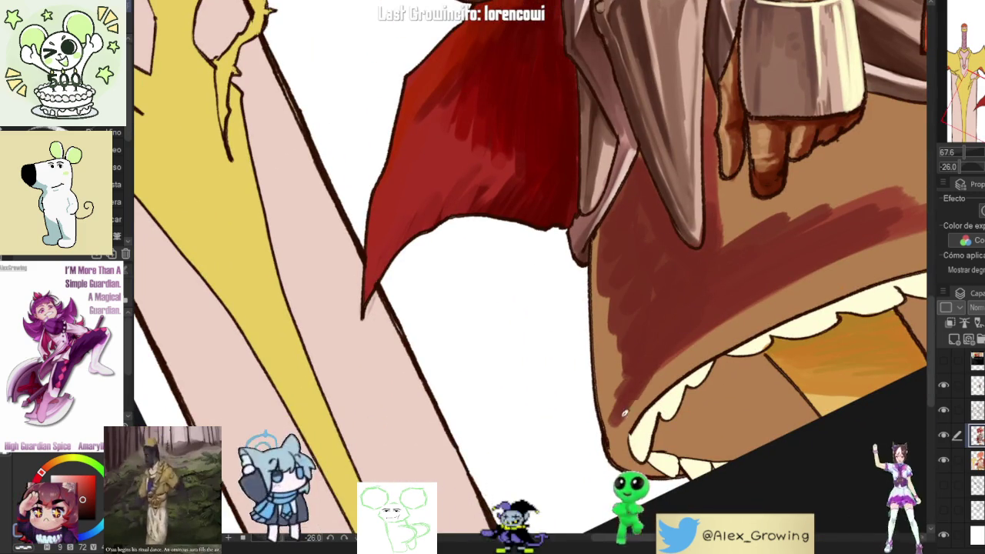
pyautogui.moveTo(748, 296); pyautogui.dragTo(639, 416)
pyautogui.scroll(-5, 659, 376)
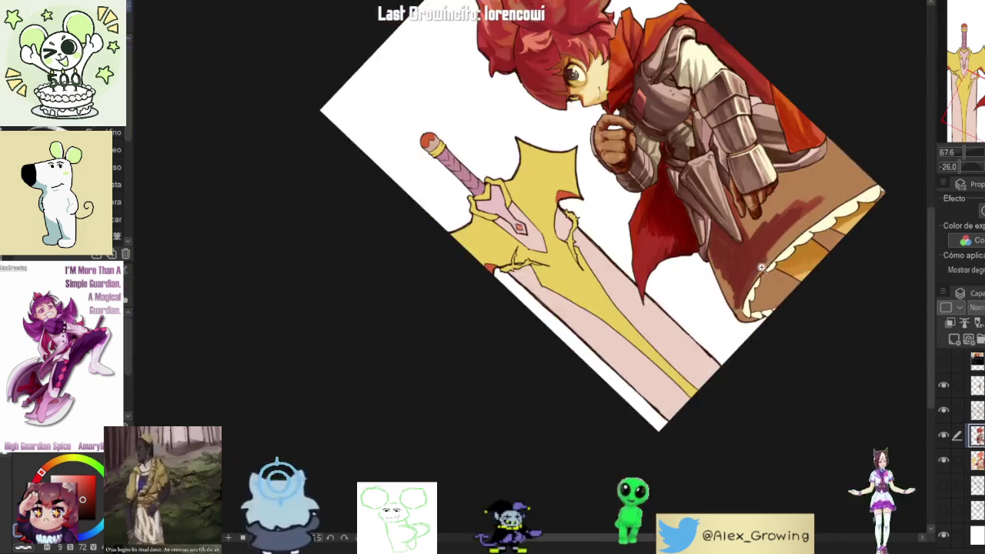
# - Brush darker red along the skirt's lower left edge
pyautogui.scroll(2, 659, 375)
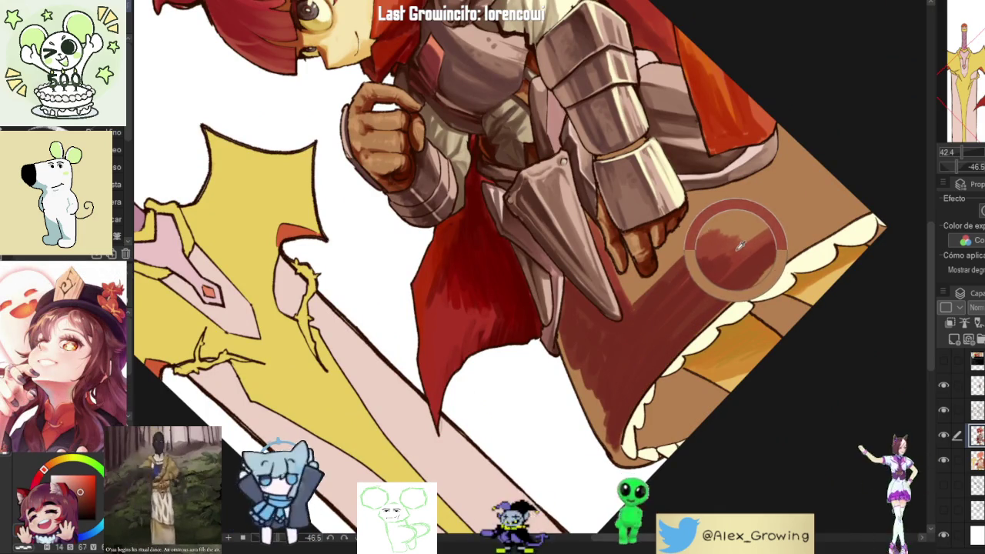
pyautogui.moveTo(620, 430); pyautogui.dragTo(623, 425)
pyautogui.scroll(2, 621, 427)
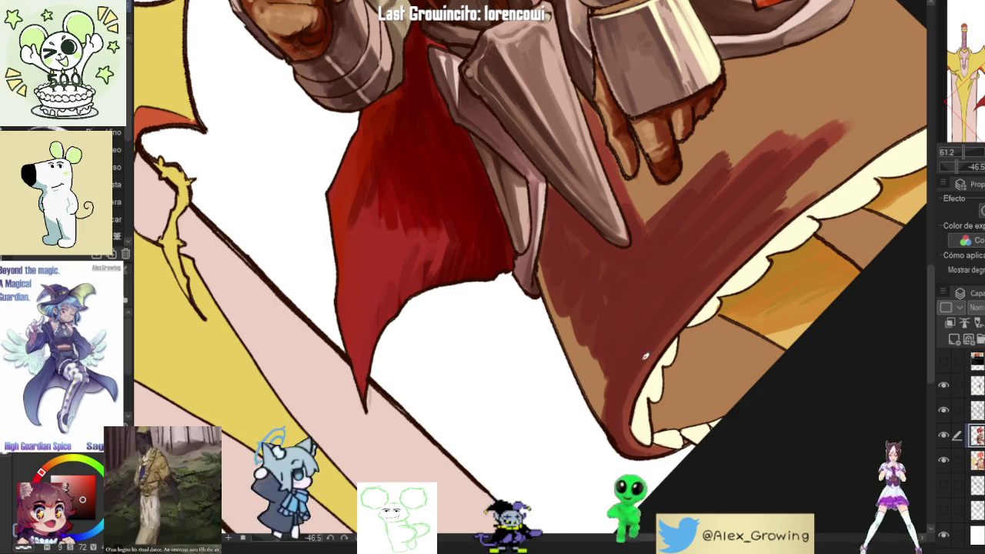
pyautogui.moveTo(579, 381); pyautogui.dragTo(568, 312)
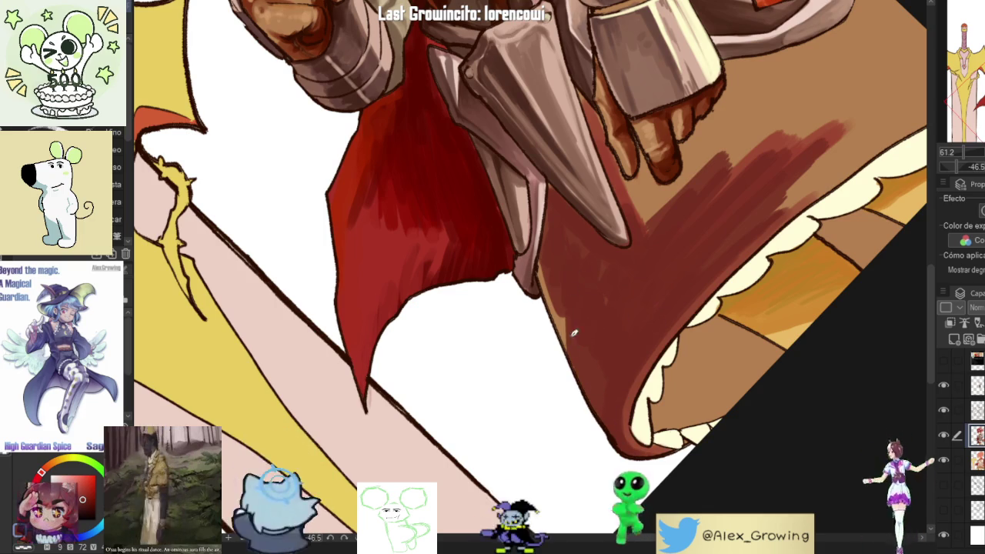
pyautogui.moveTo(566, 350); pyautogui.dragTo(558, 298)
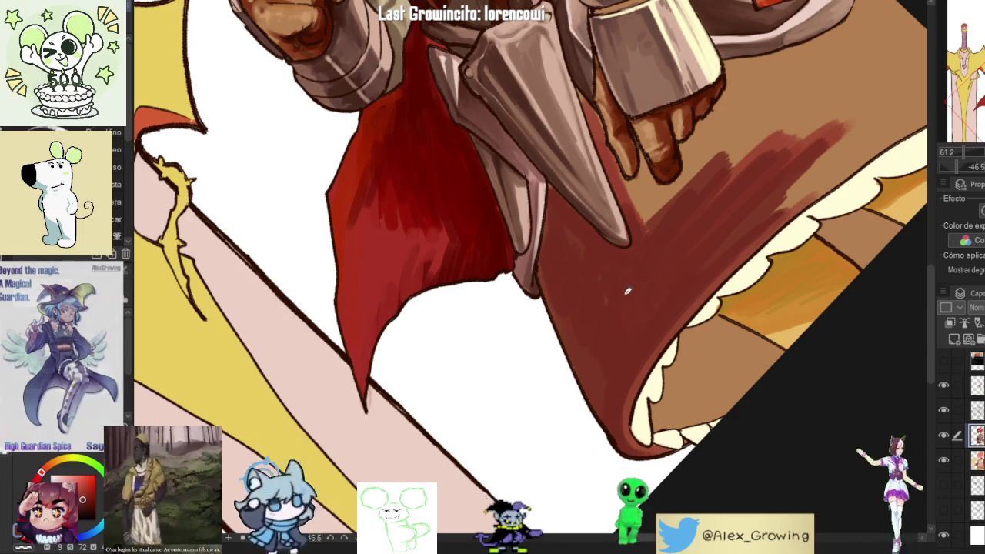
# - Rotate the view less tilted and zoom in and out to review the shading
pyautogui.moveTo(548, 264); pyautogui.dragTo(598, 234)
pyautogui.scroll(3, 598, 234)
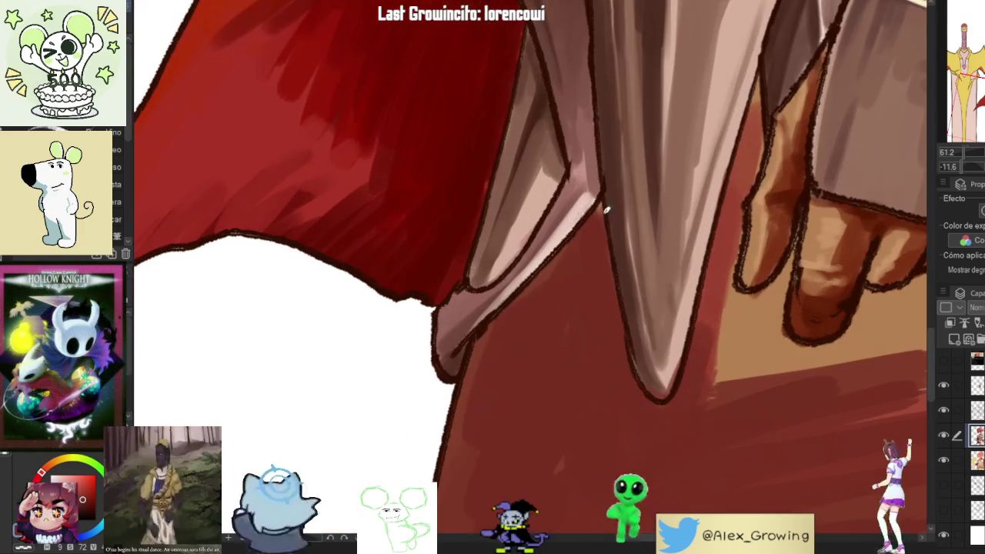
pyautogui.scroll(-3, 522, 292)
pyautogui.scroll(3, 558, 285)
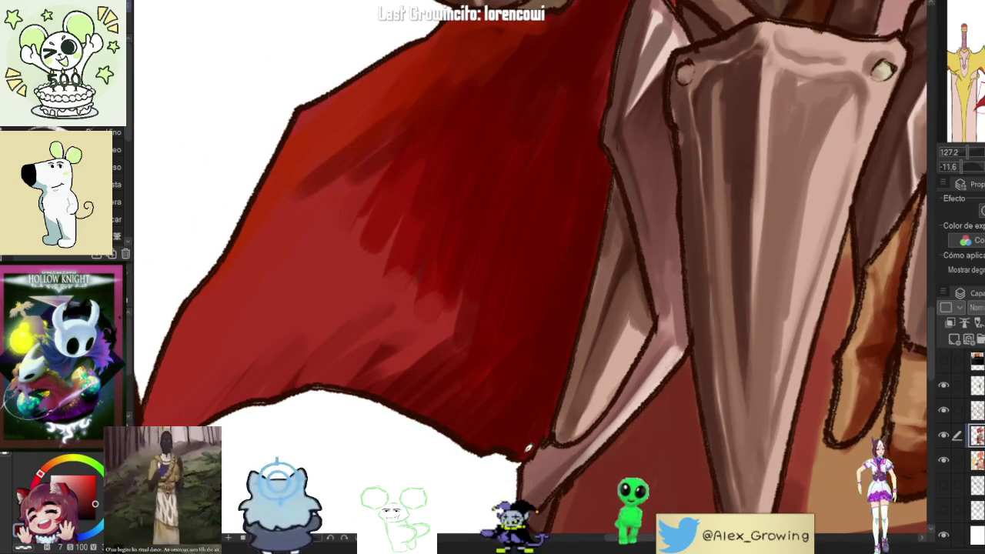
pyautogui.scroll(-5, 523, 455)
pyautogui.scroll(3, 609, 357)
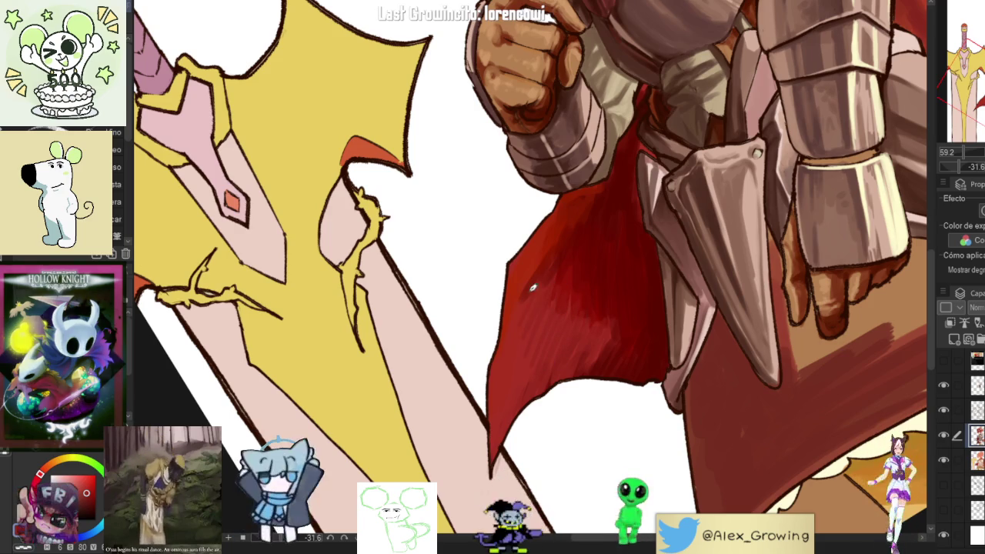
pyautogui.scroll(-5, 614, 334)
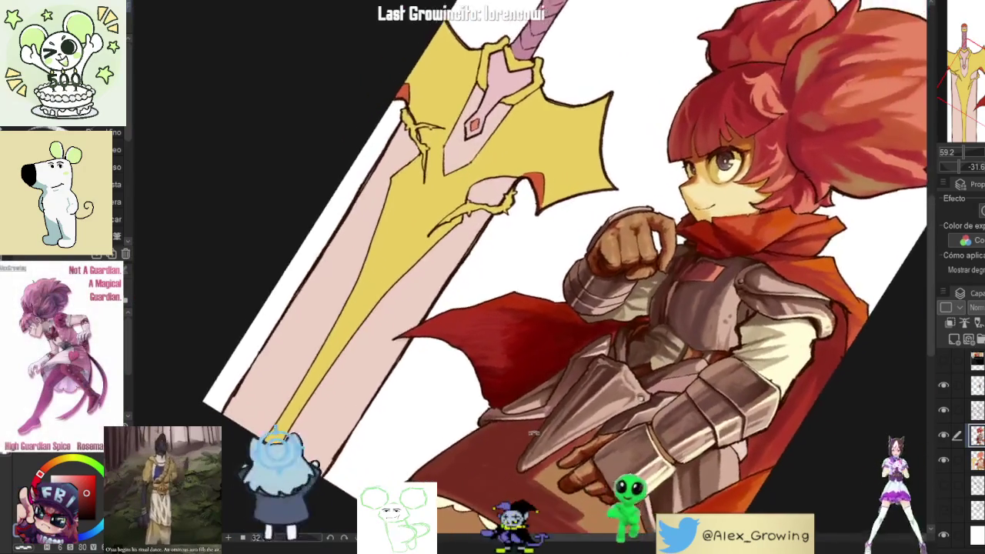
pyautogui.scroll(5, 533, 296)
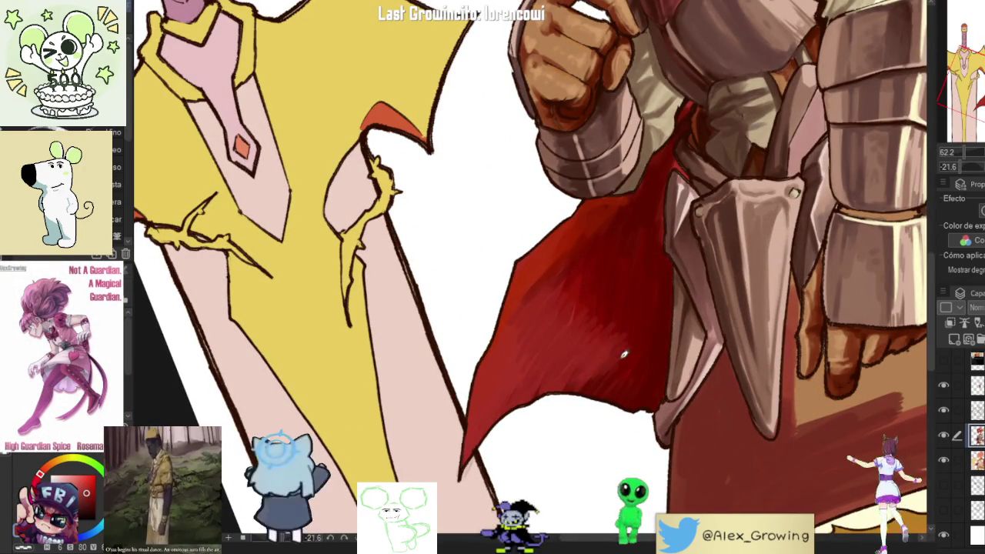
pyautogui.scroll(-5, 696, 326)
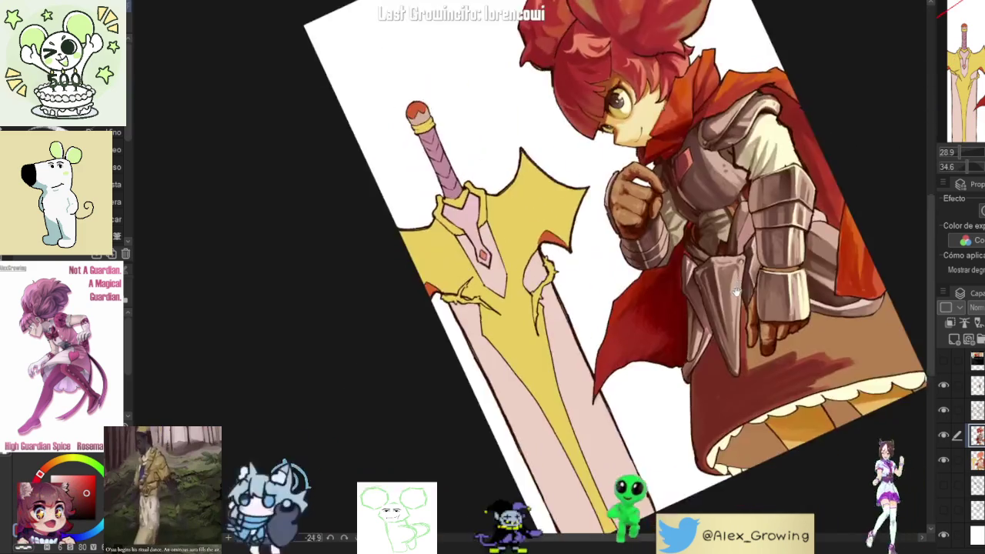
pyautogui.scroll(5, 756, 301)
pyautogui.scroll(-5, 756, 300)
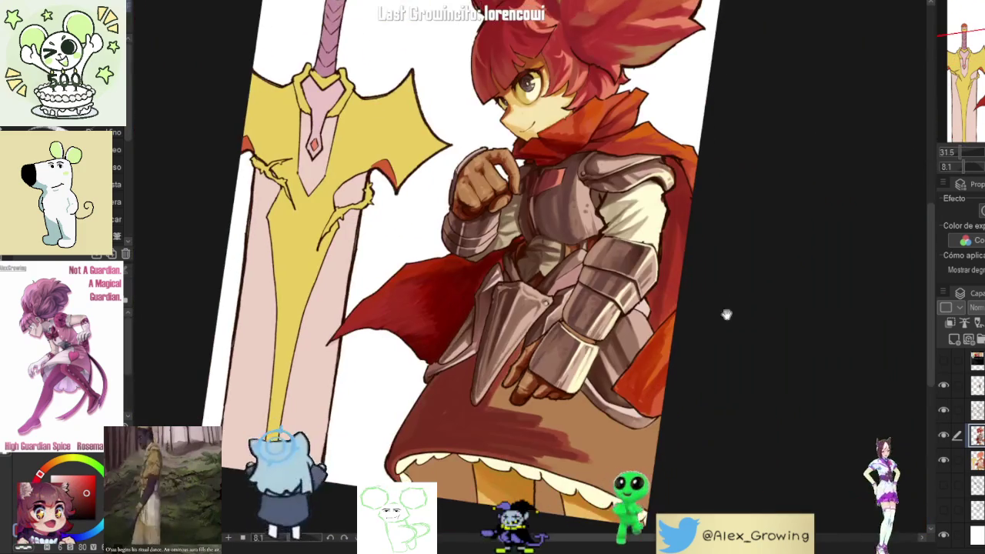
# - Sample the scarf's orange-red and pick a lighter orange for scarf shading
pyautogui.scroll(5, 701, 328)
pyautogui.moveTo(701, 328); pyautogui.dragTo(684, 292)
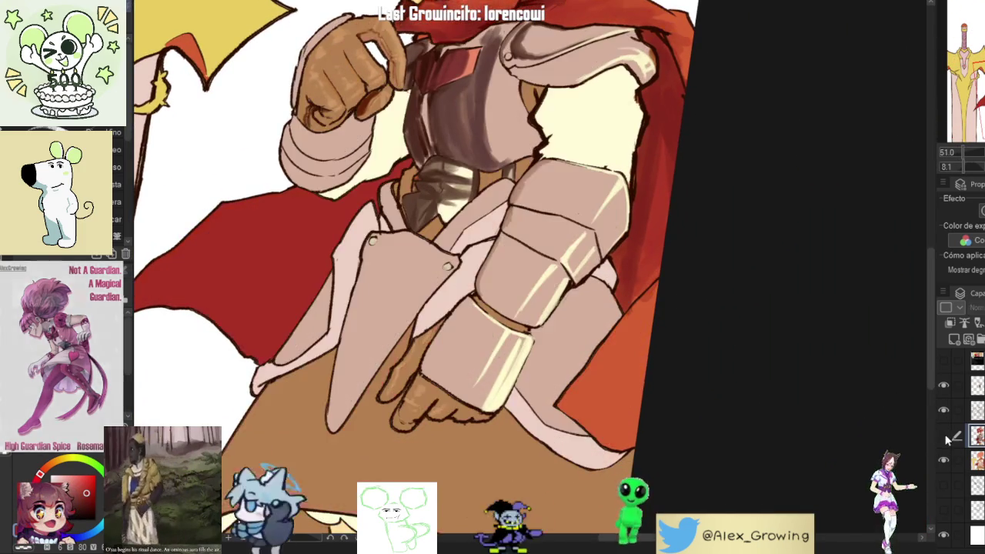
pyautogui.scroll(-5, 664, 321)
pyautogui.scroll(2, 664, 321)
pyautogui.scroll(2, 677, 367)
pyautogui.scroll(3, 677, 367)
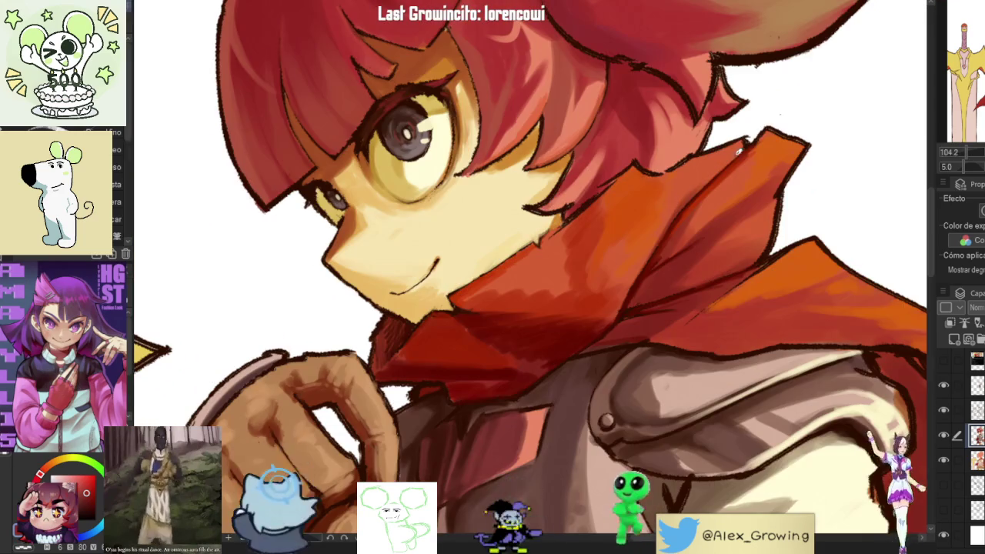
pyautogui.keyDown('alt'); pyautogui.click(554, 258); pyautogui.keyUp('alt')
pyautogui.moveTo(554, 257); pyautogui.dragTo(690, 175)
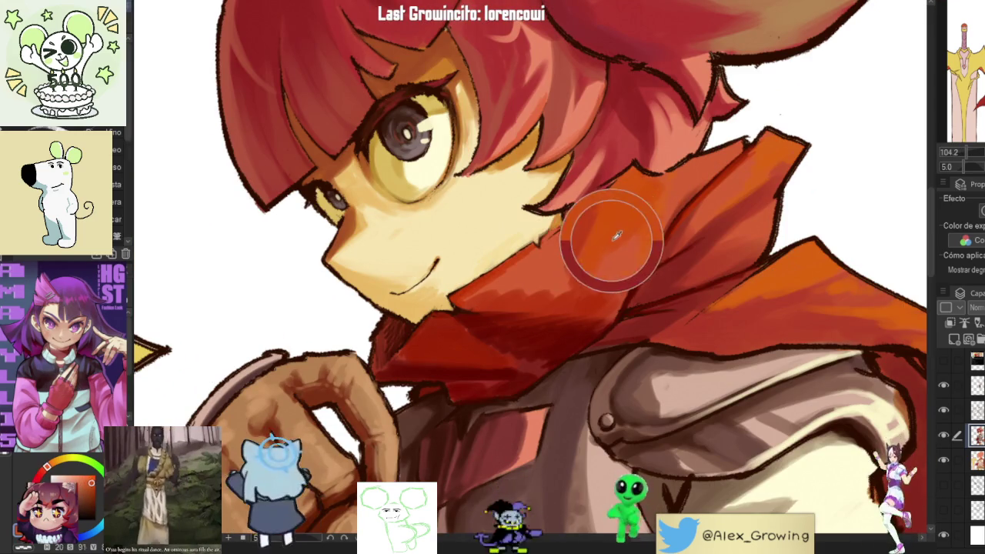
pyautogui.scroll(-3, 690, 175)
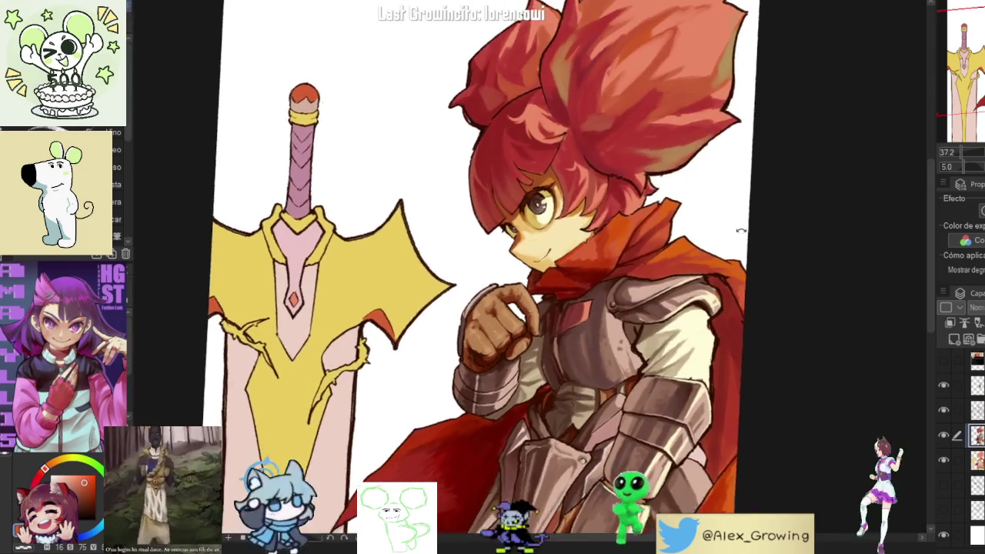
pyautogui.scroll(3, 714, 216)
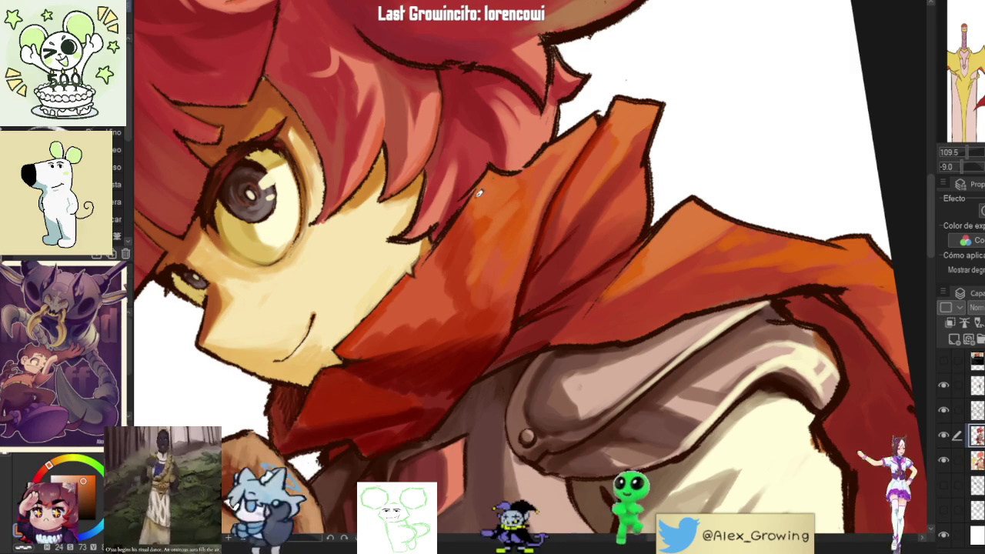
# - Mirror the canvas to check it, flip back, and reset the rotation upright
pyautogui.scroll(-5, 485, 266)
pyautogui.press('h')
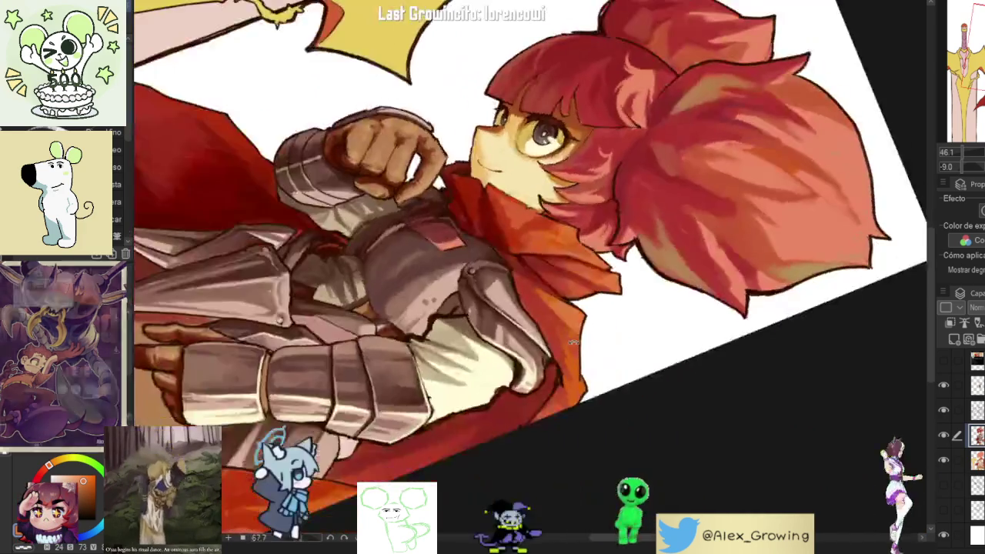
pyautogui.press('h')
pyautogui.moveTo(643, 202); pyautogui.dragTo(520, 239)
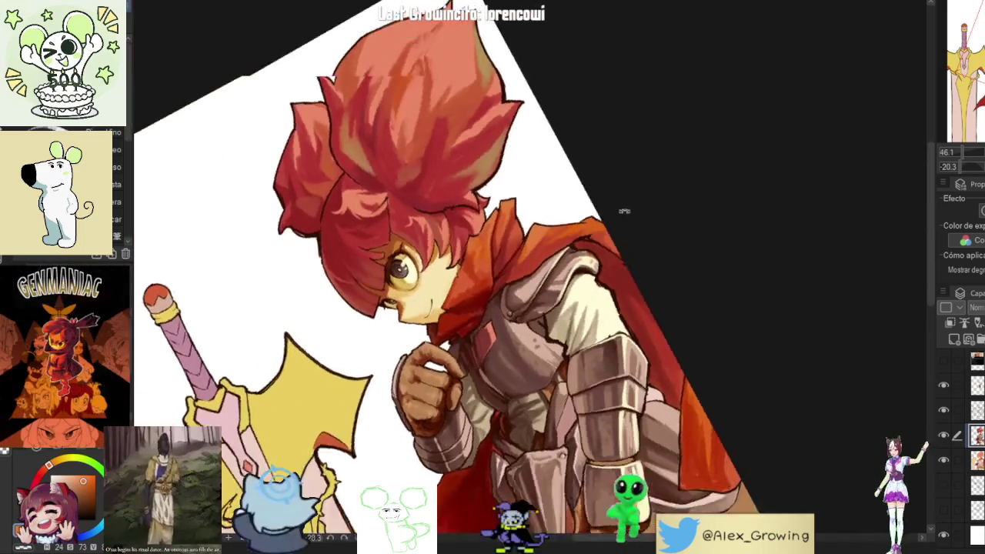
pyautogui.scroll(3, 521, 239)
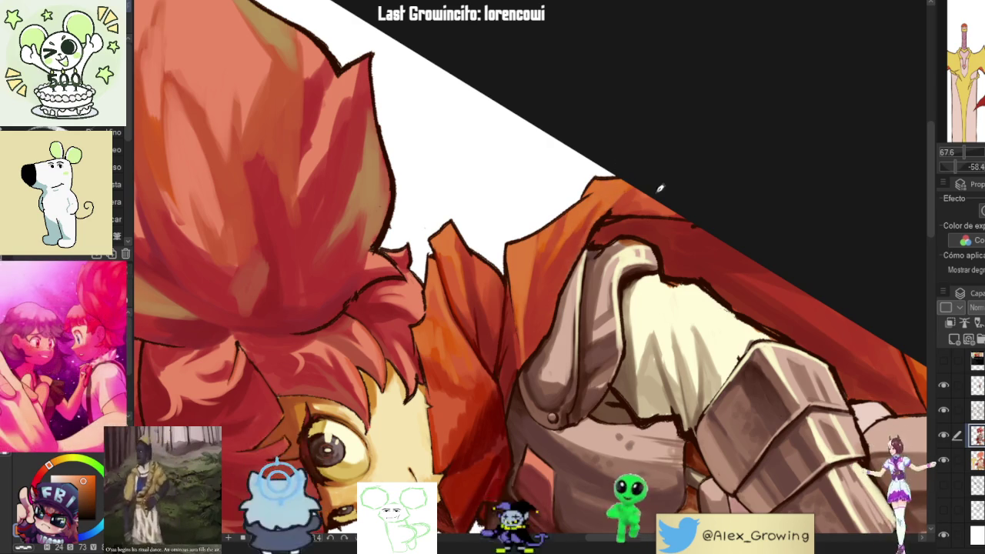
pyautogui.hotkey('ctrl', '0')
pyautogui.scroll(3, 651, 373)
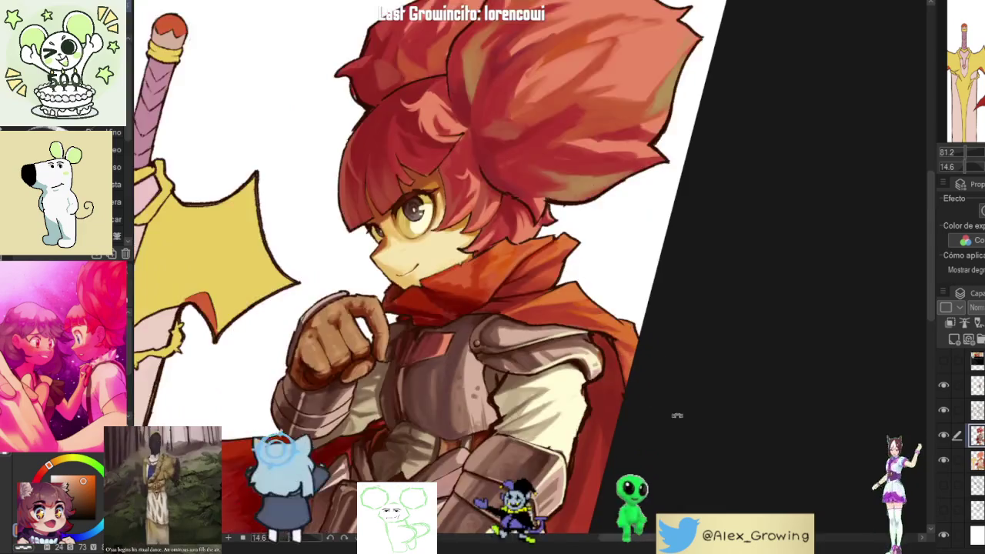
# - Frame the arm and scarf close up and raise the brush size to 50
pyautogui.moveTo(658, 359); pyautogui.dragTo(612, 176)
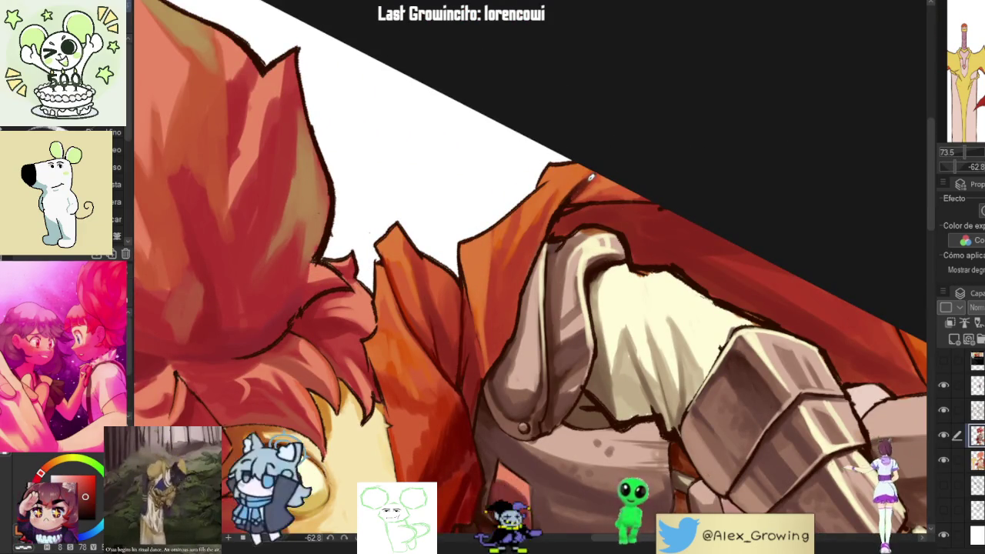
pyautogui.scroll(3, 591, 167)
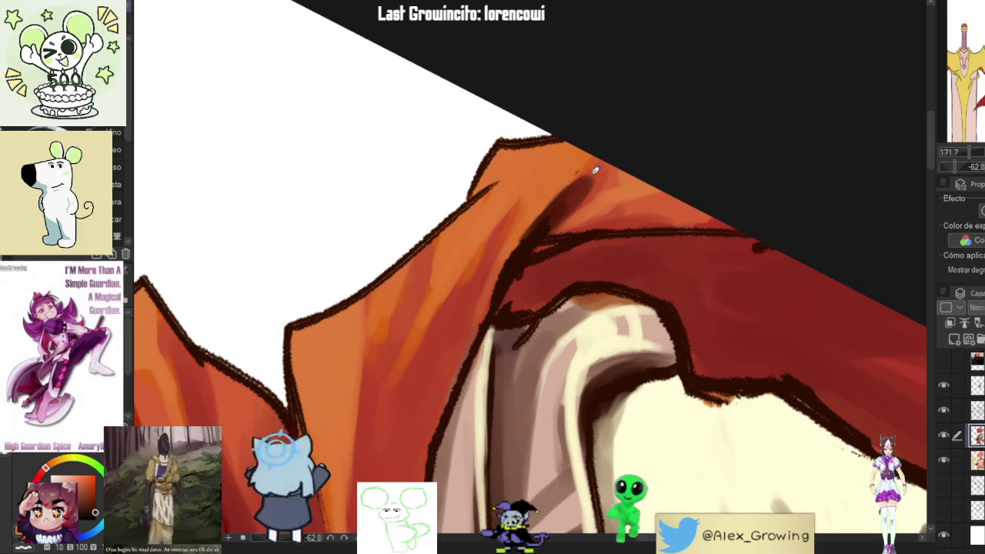
pyautogui.scroll(-3, 604, 161)
pyautogui.scroll(-3, 605, 343)
pyautogui.scroll(-2, 649, 326)
pyautogui.scroll(1, 611, 333)
pyautogui.scroll(2, 605, 227)
pyautogui.scroll(3, 608, 343)
pyautogui.moveTo(581, 291); pyautogui.dragTo(625, 211)
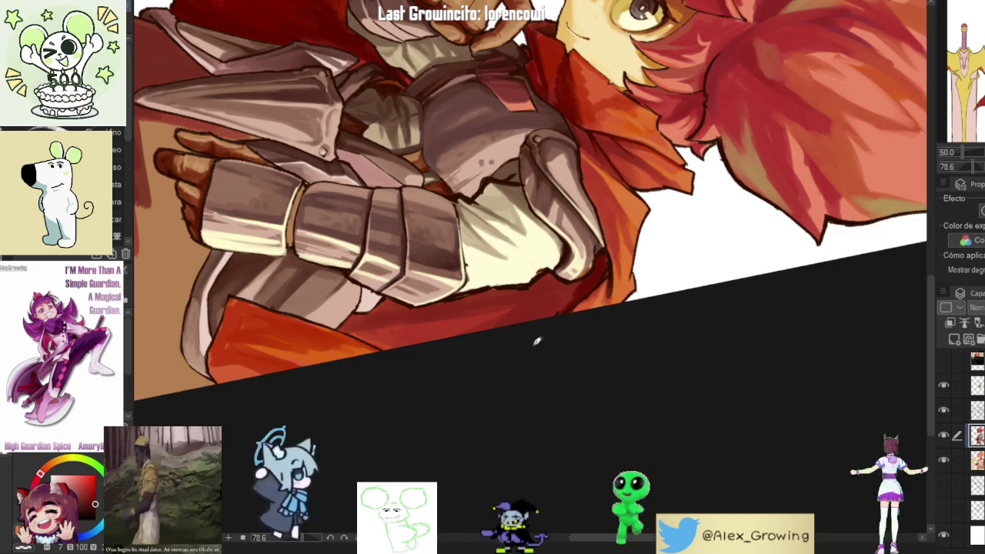
pyautogui.moveTo(553, 323); pyautogui.dragTo(616, 207)
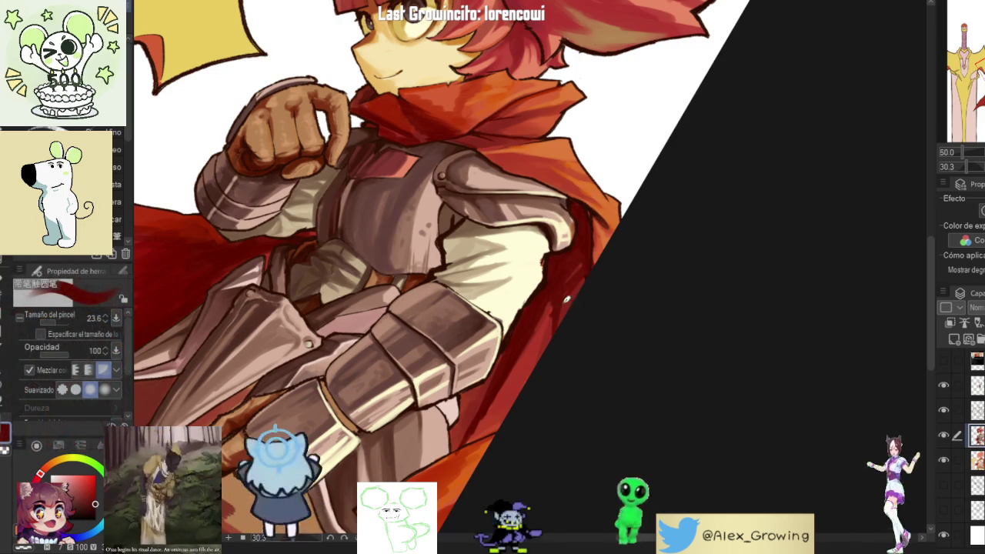
# - Pick a darker red painting colour for the cape shadow behind the shoulder
pyautogui.scroll(-2, 574, 339)
pyautogui.moveTo(573, 338)
pyautogui.mouseDown()
pyautogui.moveTo(635, 253)
pyautogui.moveTo(577, 380)
pyautogui.moveTo(623, 287)
pyautogui.mouseUp()
pyautogui.scroll(3, 575, 337)
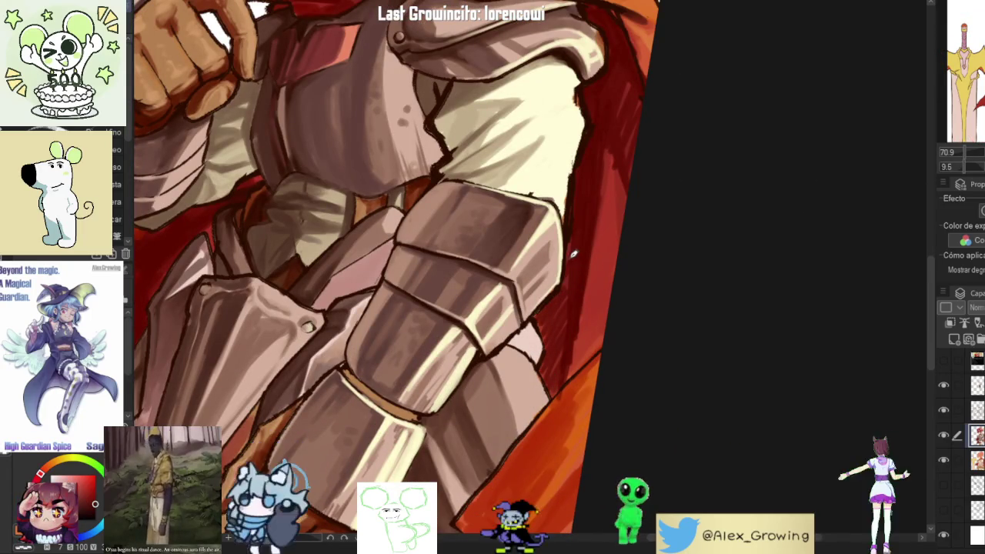
pyautogui.scroll(-3, 592, 350)
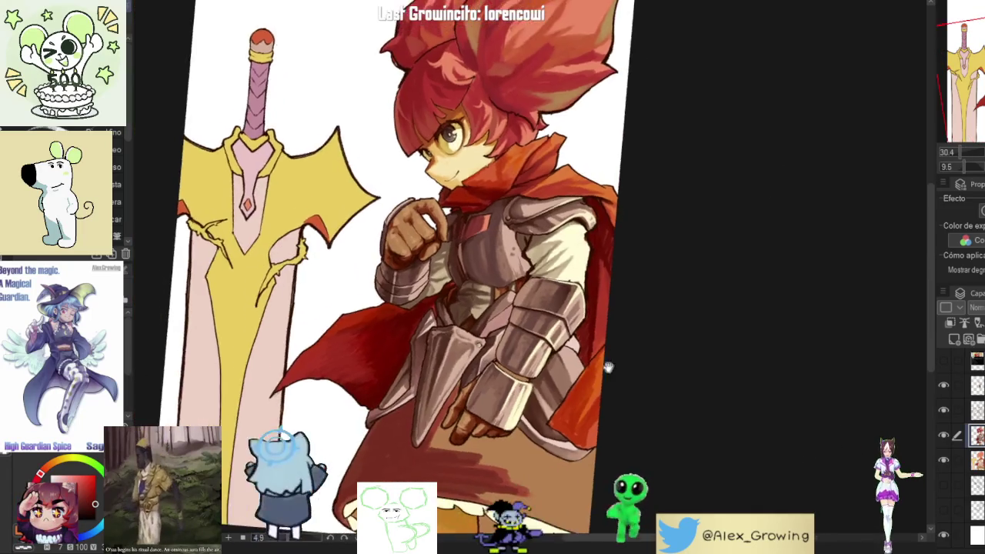
pyautogui.scroll(3, 608, 370)
pyautogui.scroll(-3, 552, 415)
pyautogui.scroll(1, 629, 346)
pyautogui.keyDown('alt'); pyautogui.click(619, 302); pyautogui.keyUp('alt')
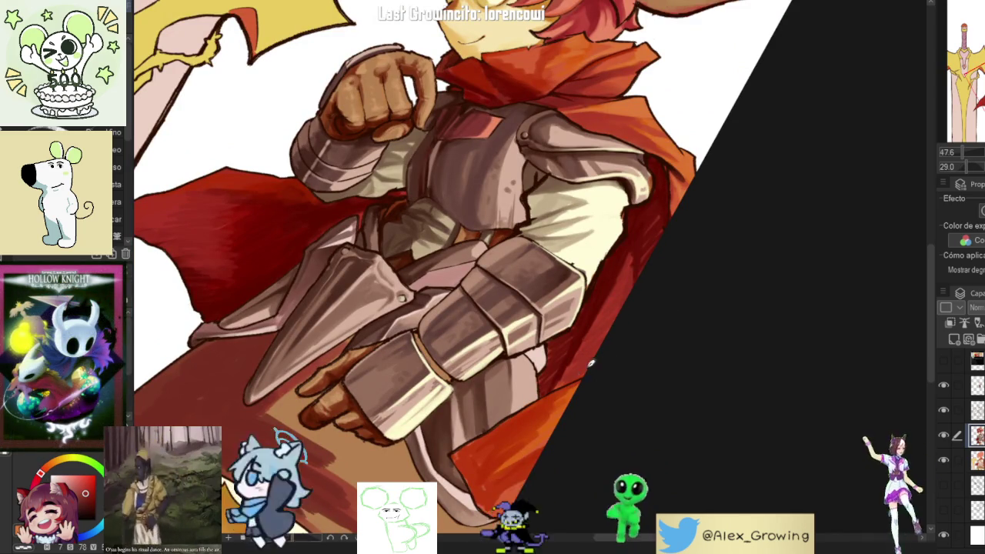
pyautogui.scroll(2, 606, 319)
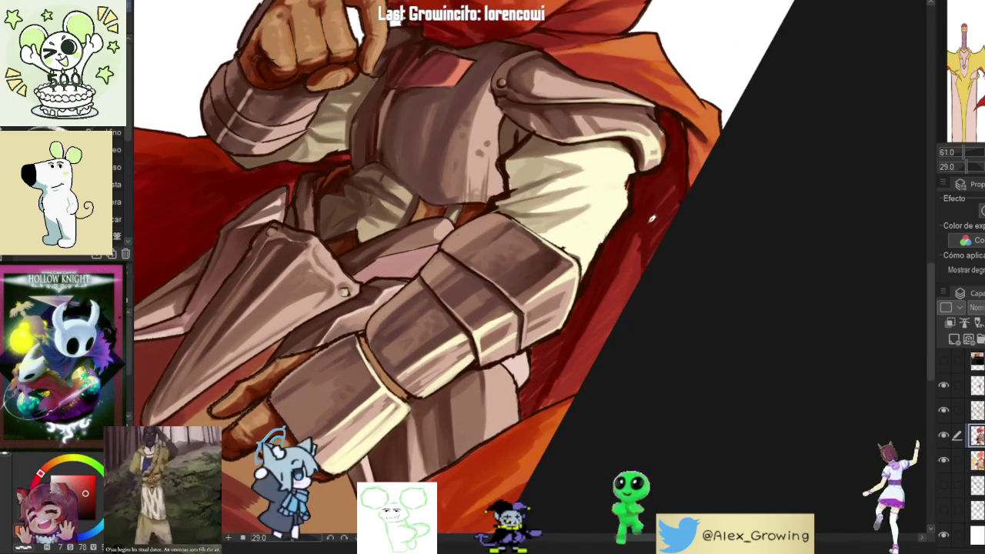
pyautogui.scroll(-2, 623, 325)
pyautogui.scroll(2, 642, 225)
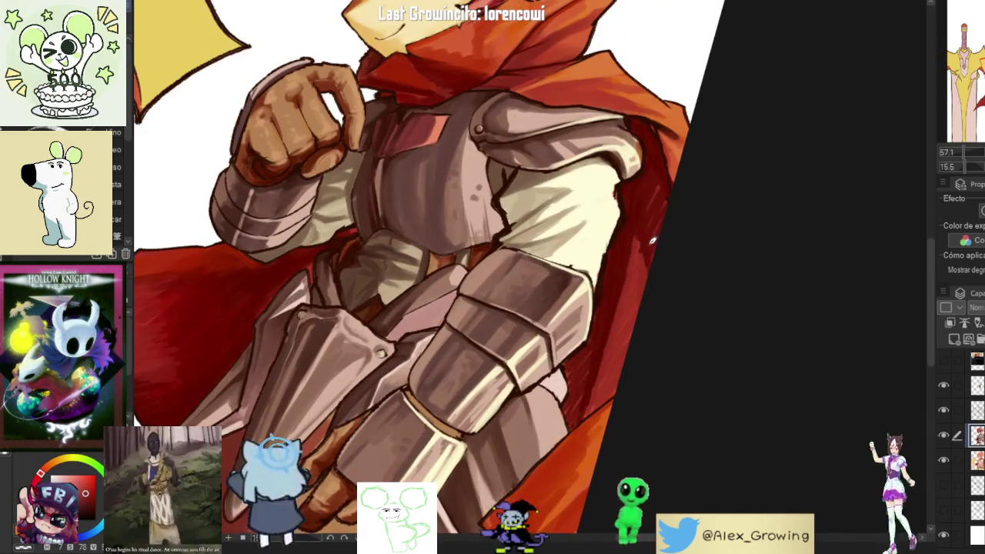
# - Rotate and zoom around the chest armour, then reset to an upright full view
pyautogui.moveTo(649, 245); pyautogui.dragTo(648, 262)
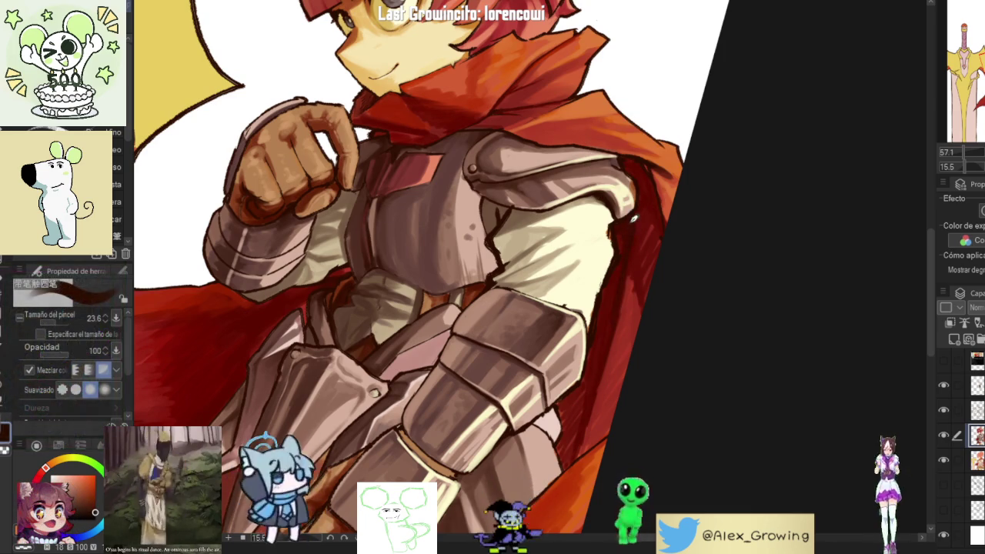
pyautogui.moveTo(696, 180); pyautogui.dragTo(667, 269)
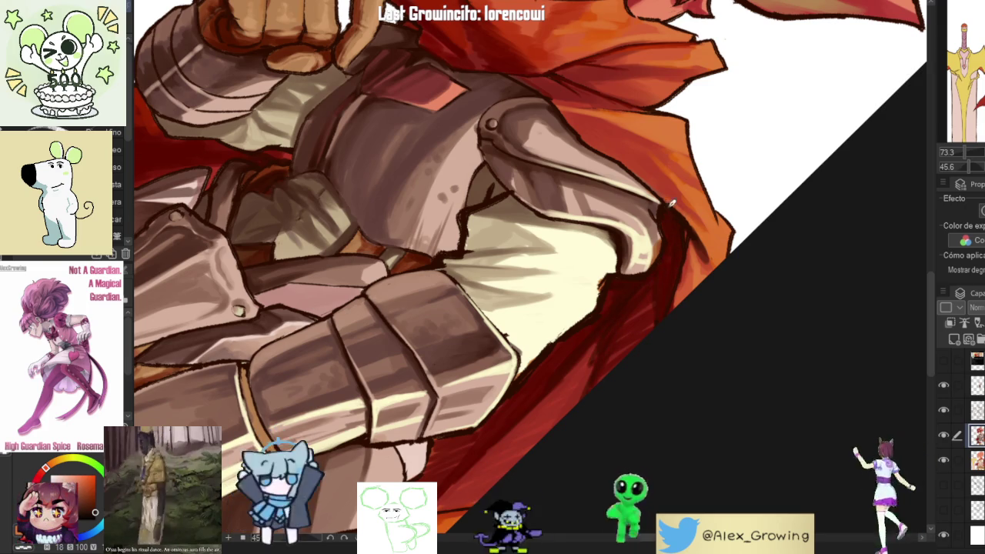
pyautogui.scroll(-3, 687, 246)
pyautogui.moveTo(687, 246); pyautogui.dragTo(643, 267)
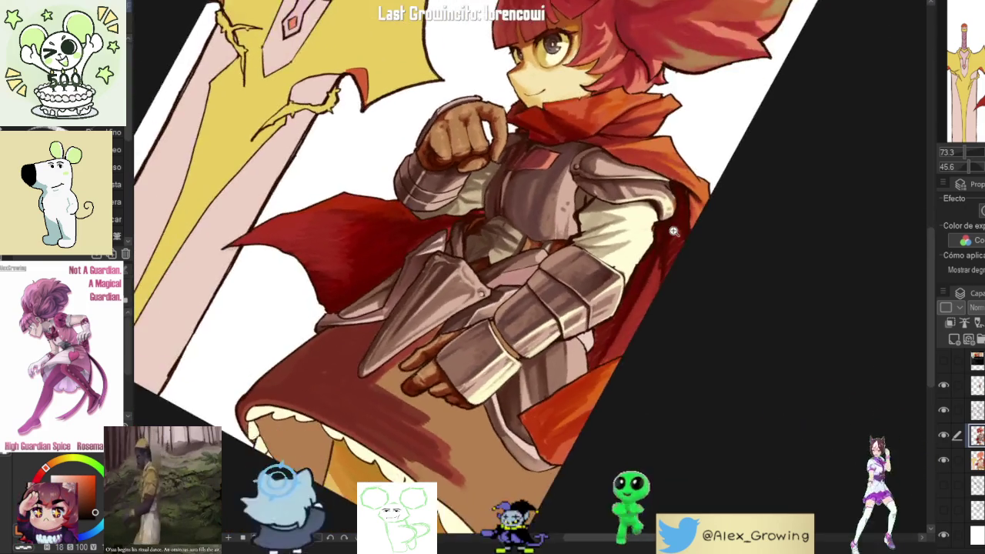
pyautogui.scroll(3, 643, 267)
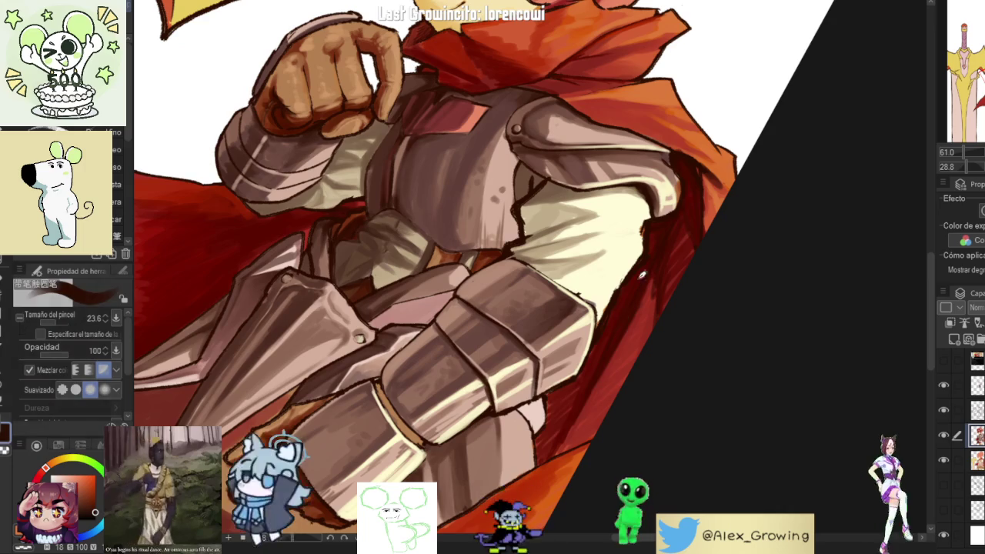
pyautogui.scroll(-2, 655, 314)
pyautogui.scroll(3, 654, 314)
pyautogui.moveTo(655, 314); pyautogui.dragTo(646, 258)
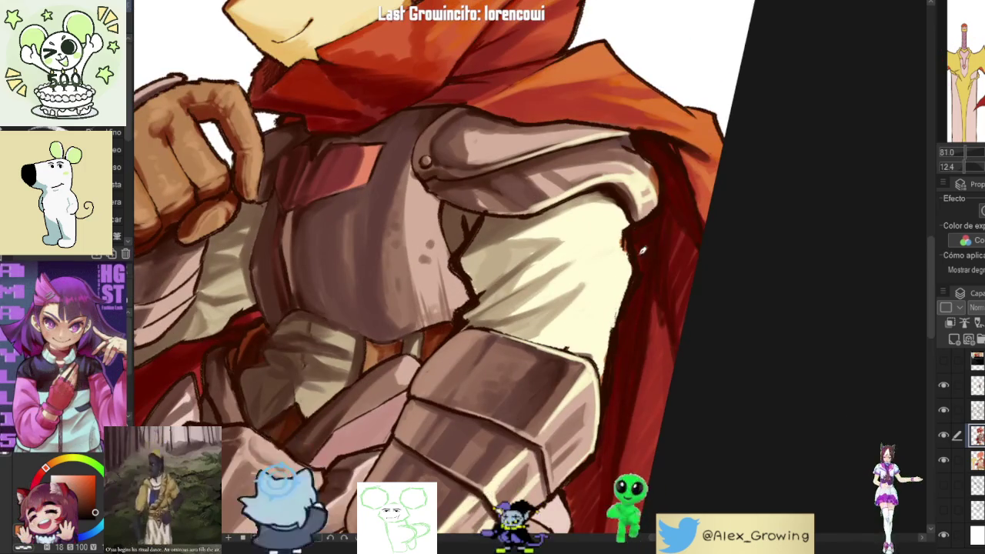
pyautogui.scroll(-2, 653, 260)
pyautogui.scroll(4, 653, 261)
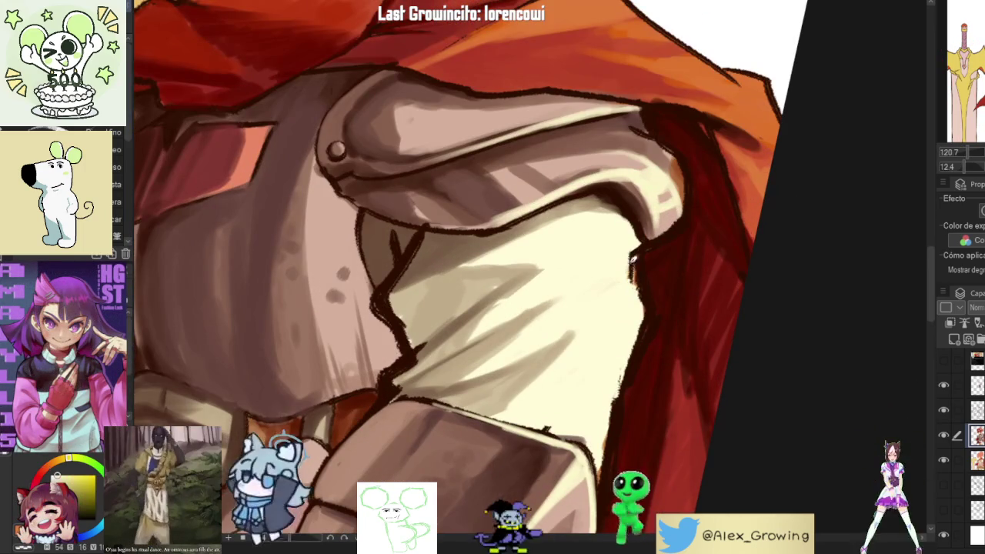
pyautogui.scroll(-2, 636, 235)
pyautogui.moveTo(636, 235); pyautogui.dragTo(654, 223)
pyautogui.scroll(4, 654, 223)
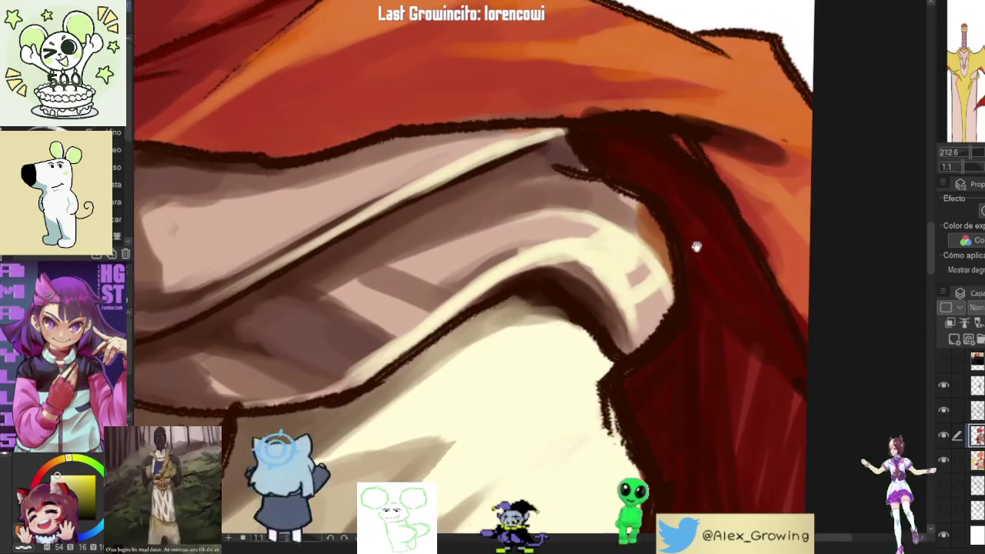
pyautogui.scroll(2, 666, 218)
pyautogui.scroll(-2, 665, 216)
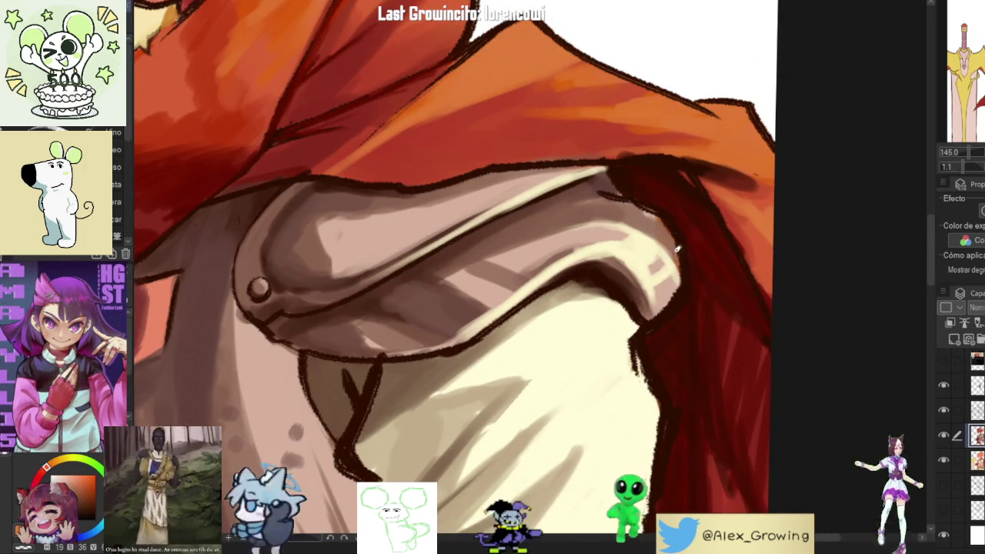
pyautogui.scroll(-5, 697, 290)
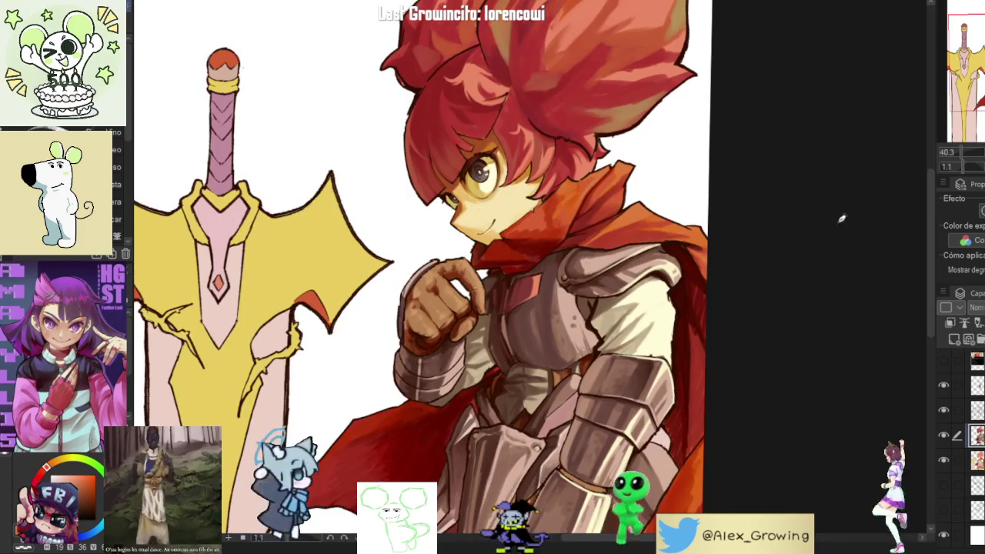
pyautogui.hotkey('ctrl', '0')
pyautogui.scroll(2, 762, 293)
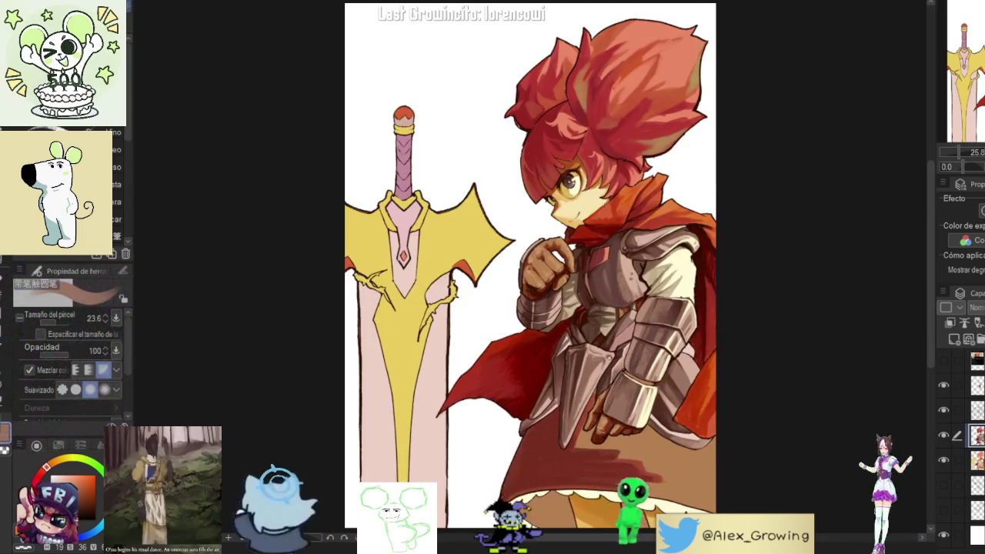
# - Mirror the canvas to check it, then brush darker red shading across the tunic skirt
pyautogui.press('h')
pyautogui.press('h')
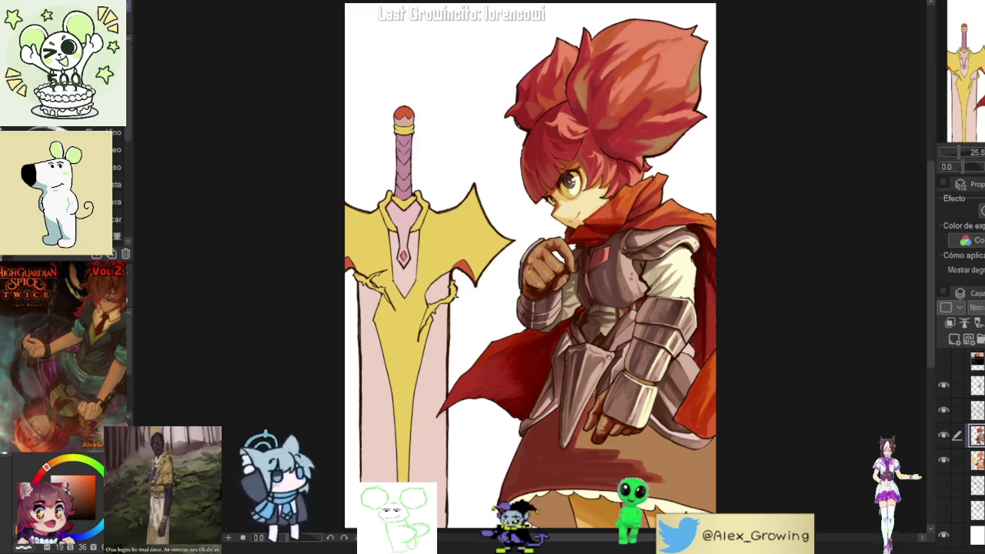
pyautogui.moveTo(674, 396)
pyautogui.mouseDown()
pyautogui.moveTo(757, 270)
pyautogui.moveTo(688, 280)
pyautogui.moveTo(673, 324)
pyautogui.mouseUp()
pyautogui.scroll(5, 757, 269)
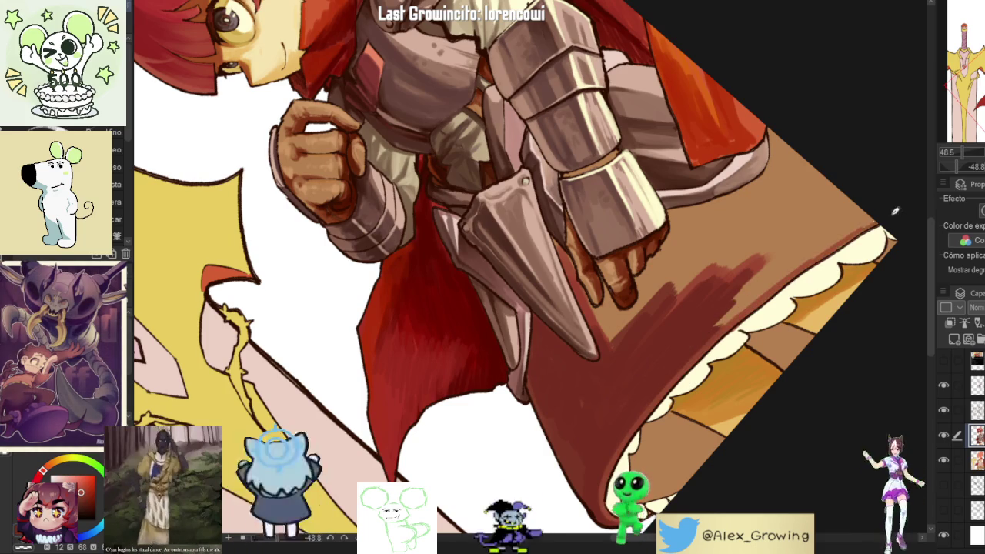
pyautogui.moveTo(774, 265)
pyautogui.mouseDown()
pyautogui.moveTo(733, 296)
pyautogui.moveTo(620, 339)
pyautogui.mouseUp()
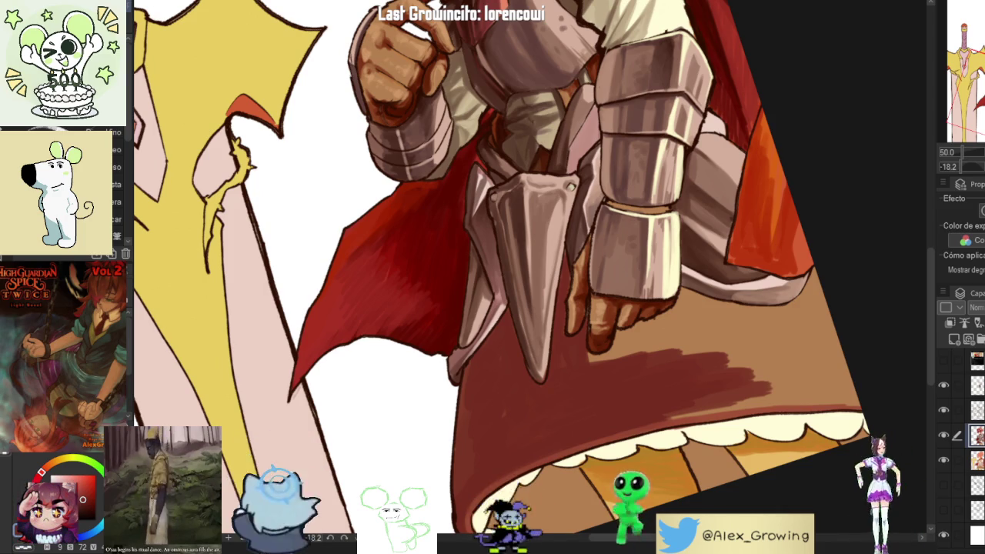
# - Tilt the canvas and hatch dark red shadow on the skirt beside the gauntlet's fingertips
pyautogui.scroll(-3, 492, 277)
pyautogui.scroll(5, 630, 309)
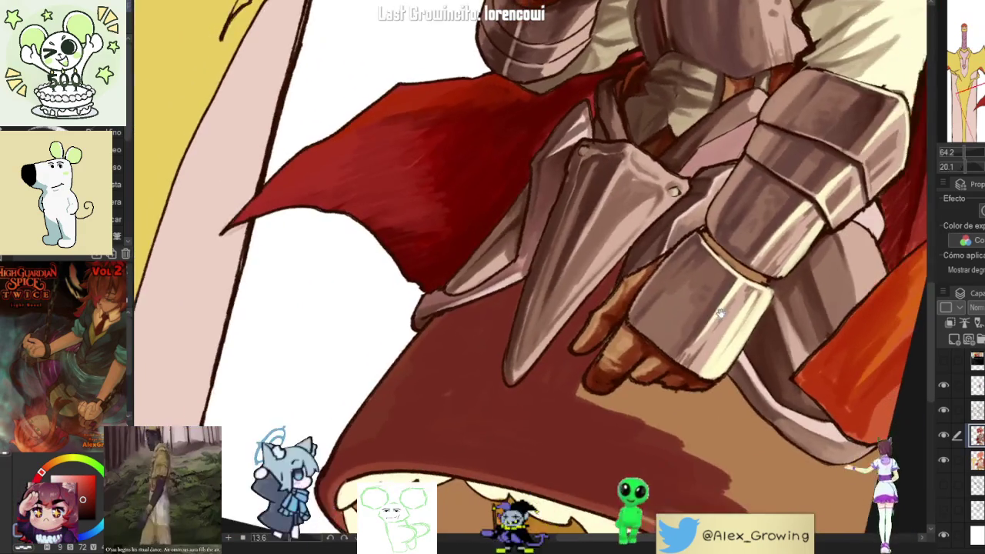
pyautogui.scroll(4, 639, 300)
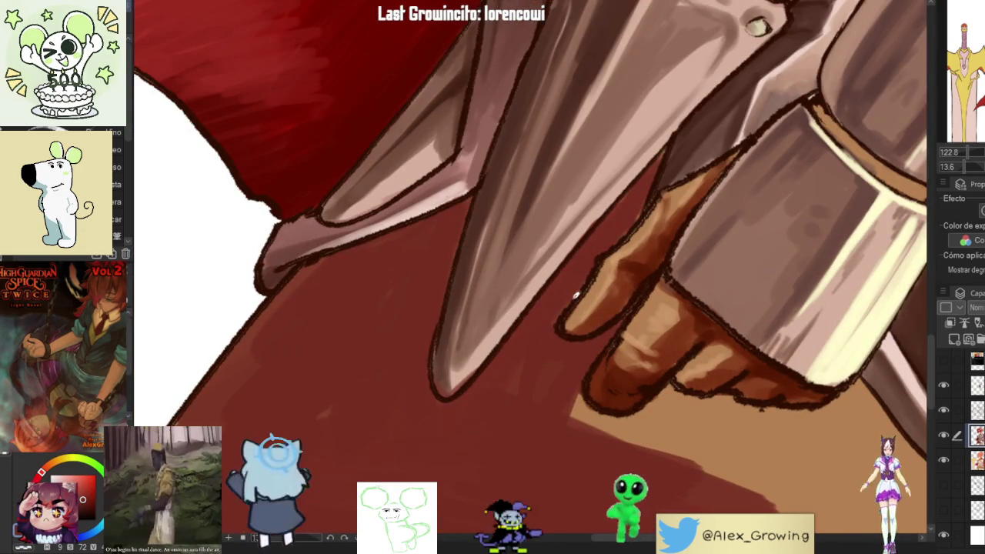
pyautogui.scroll(-2, 605, 231)
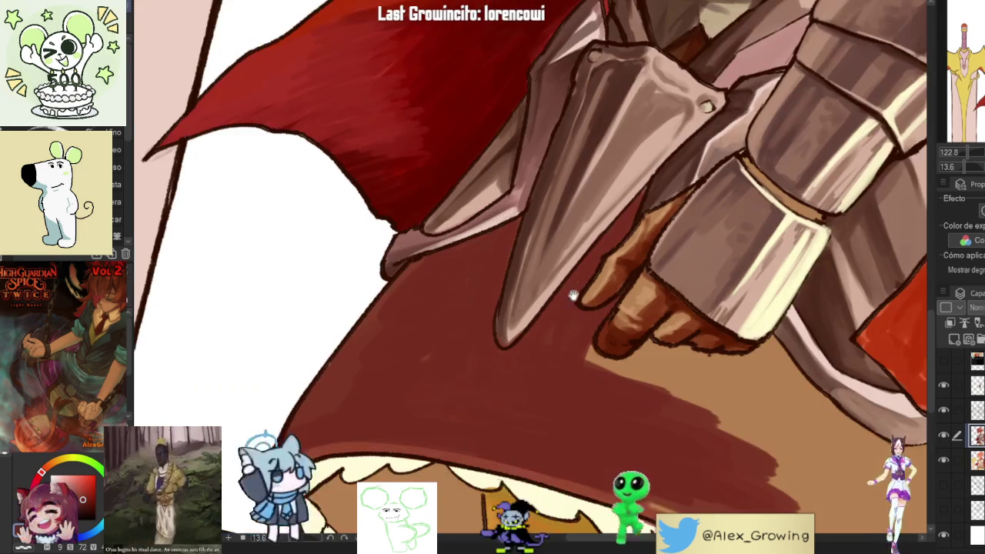
pyautogui.scroll(-3, 418, 378)
pyautogui.moveTo(491, 406); pyautogui.dragTo(763, 204)
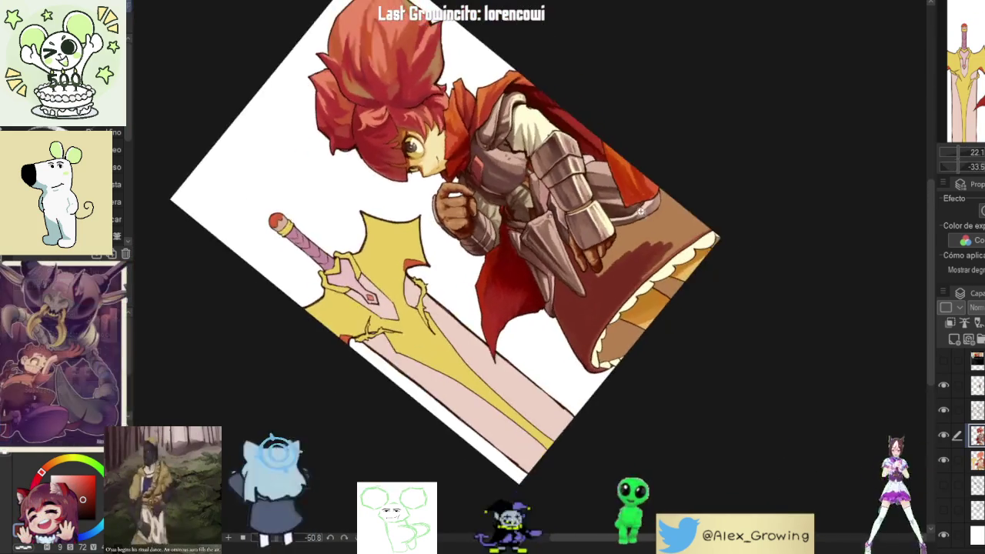
pyautogui.scroll(5, 593, 321)
pyautogui.moveTo(610, 306)
pyautogui.mouseDown()
pyautogui.moveTo(627, 276)
pyautogui.moveTo(618, 271)
pyautogui.moveTo(608, 300)
pyautogui.mouseUp()
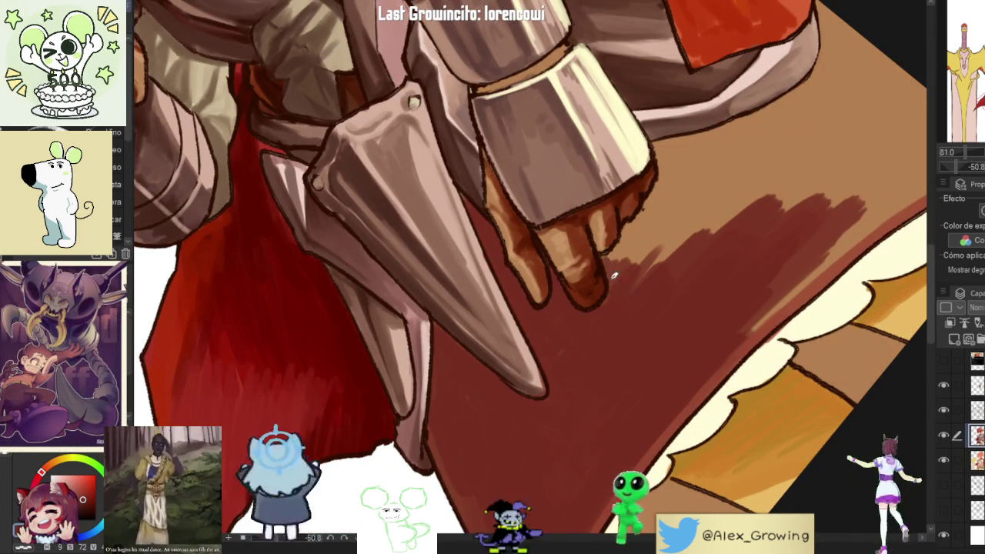
pyautogui.moveTo(621, 259)
pyautogui.mouseDown()
pyautogui.moveTo(618, 245)
pyautogui.moveTo(626, 271)
pyautogui.mouseUp()
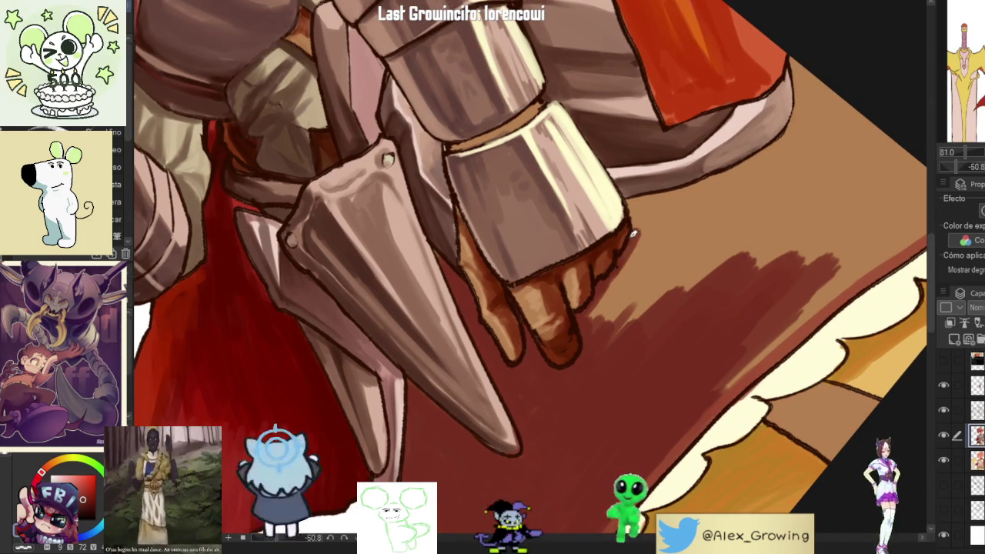
pyautogui.moveTo(597, 306)
pyautogui.mouseDown()
pyautogui.moveTo(675, 229)
pyautogui.moveTo(682, 282)
pyautogui.moveTo(642, 308)
pyautogui.mouseUp()
# - Hatch dark red shading on the skirt along the gauntlet's lower edge
pyautogui.moveTo(732, 223); pyautogui.dragTo(682, 188)
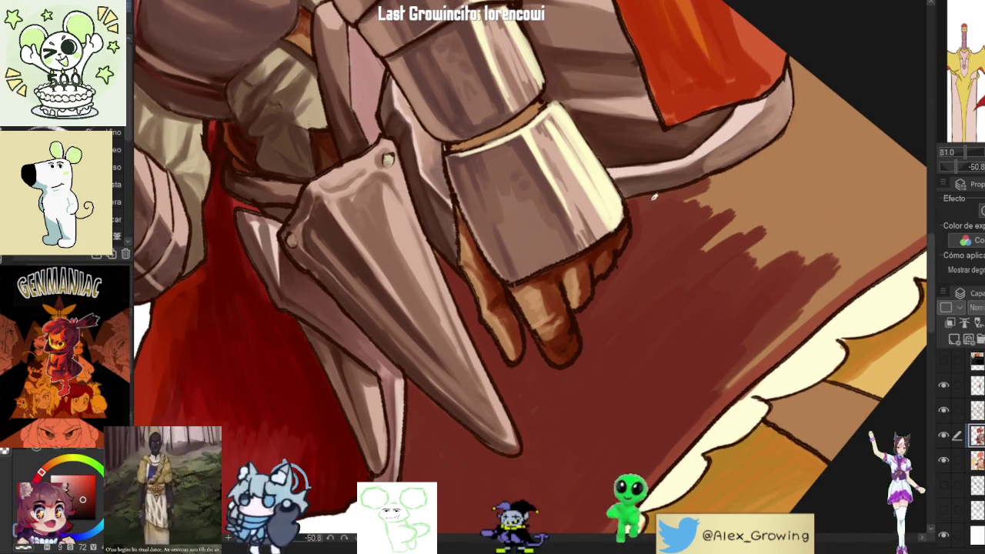
pyautogui.moveTo(692, 227)
pyautogui.mouseDown()
pyautogui.moveTo(773, 181)
pyautogui.moveTo(835, 269)
pyautogui.moveTo(870, 246)
pyautogui.moveTo(707, 398)
pyautogui.mouseUp()
pyautogui.moveTo(754, 361); pyautogui.dragTo(904, 239)
pyautogui.moveTo(777, 342)
pyautogui.mouseDown()
pyautogui.moveTo(908, 240)
pyautogui.moveTo(701, 403)
pyautogui.mouseUp()
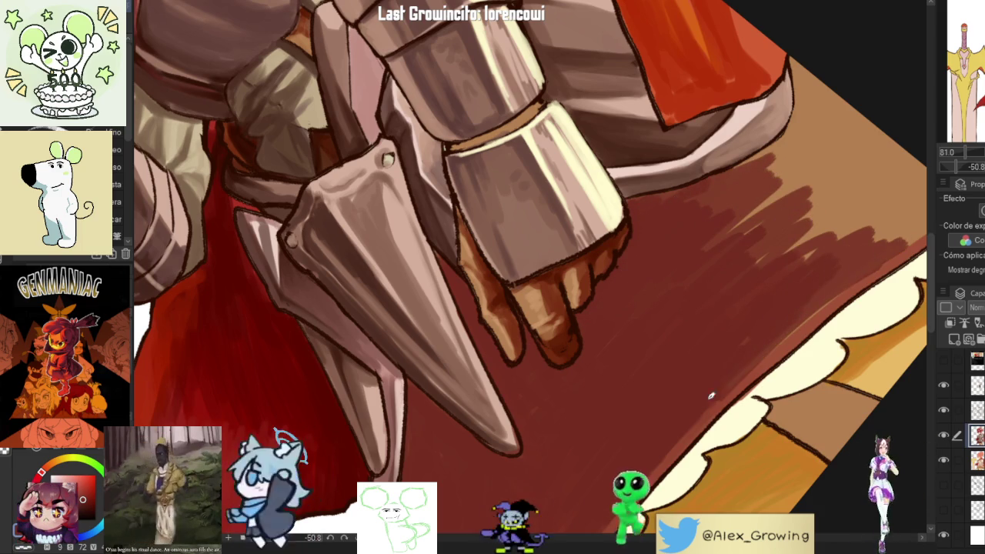
# - Hatch dark red shadow up the right side of the skirt toward the cream frill
pyautogui.moveTo(873, 244); pyautogui.dragTo(904, 226)
pyautogui.moveTo(793, 265)
pyautogui.mouseDown()
pyautogui.moveTo(869, 222)
pyautogui.moveTo(851, 197)
pyautogui.mouseUp()
pyautogui.moveTo(727, 234)
pyautogui.mouseDown()
pyautogui.moveTo(822, 166)
pyautogui.moveTo(770, 151)
pyautogui.moveTo(781, 137)
pyautogui.mouseUp()
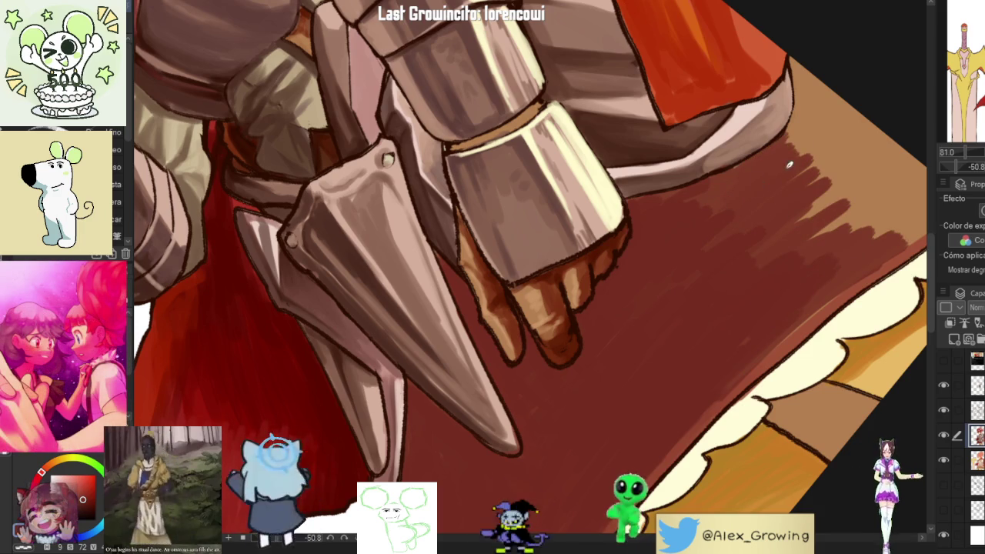
pyautogui.scroll(-5, 732, 331)
pyautogui.moveTo(733, 330)
pyautogui.mouseDown()
pyautogui.moveTo(813, 297)
pyautogui.moveTo(759, 396)
pyautogui.moveTo(719, 345)
pyautogui.moveTo(792, 172)
pyautogui.moveTo(745, 308)
pyautogui.mouseUp()
pyautogui.scroll(5, 745, 342)
pyautogui.scroll(-5, 751, 299)
pyautogui.scroll(5, 739, 362)
pyautogui.moveTo(739, 362)
pyautogui.mouseDown()
pyautogui.moveTo(693, 354)
pyautogui.moveTo(667, 259)
pyautogui.mouseUp()
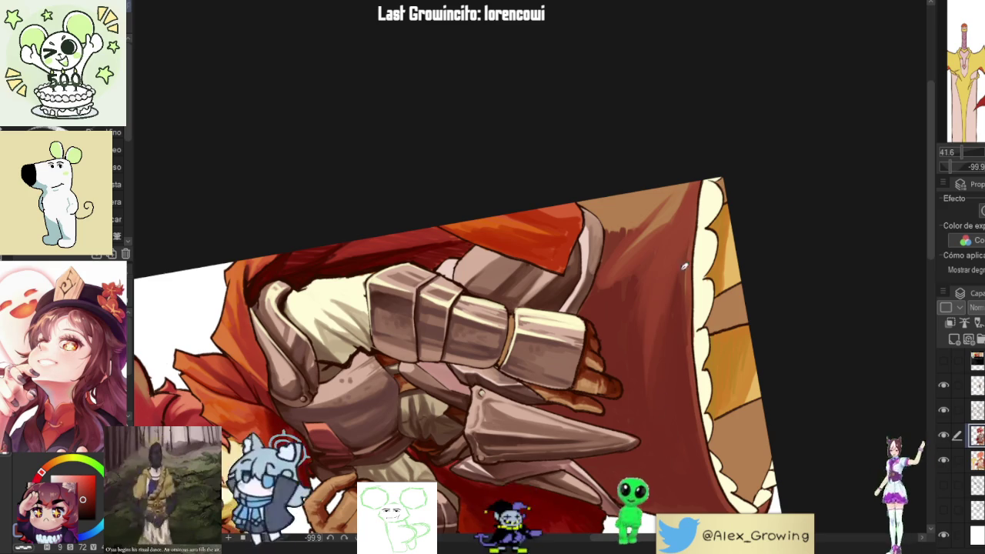
# - Brush deeper red over the upper skirt behind the gauntlet
pyautogui.moveTo(685, 185); pyautogui.dragTo(639, 239)
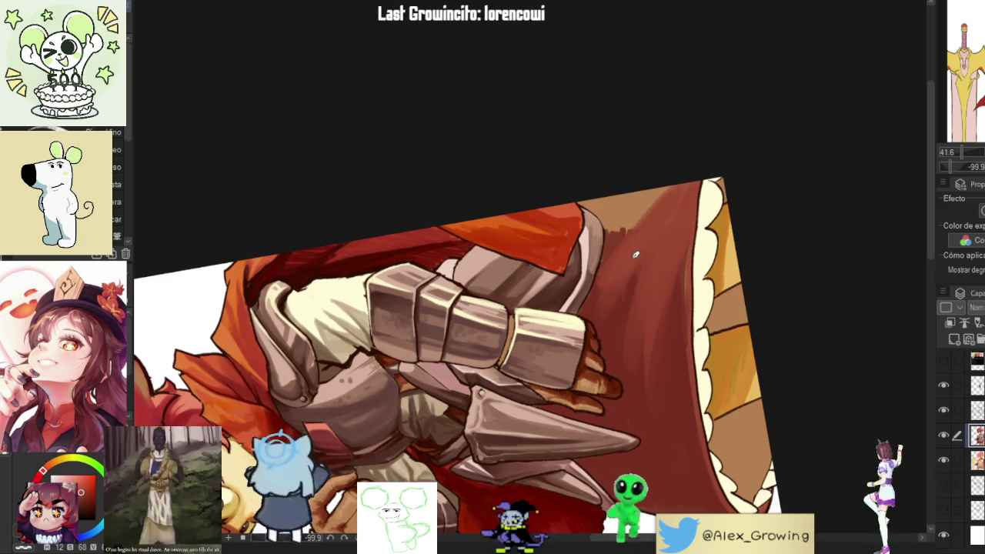
pyautogui.scroll(-5, 600, 319)
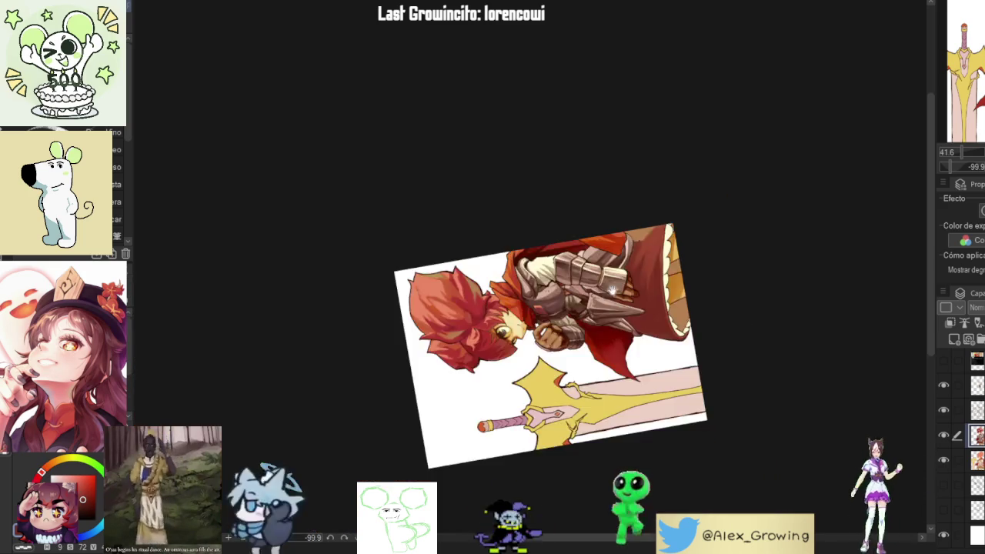
pyautogui.scroll(3, 519, 360)
pyautogui.scroll(2, 531, 373)
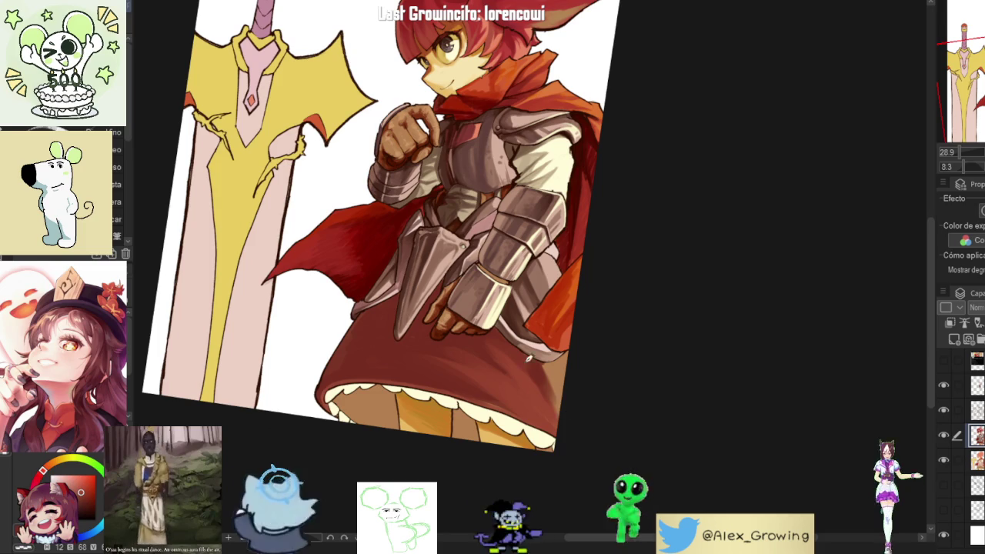
pyautogui.moveTo(621, 424); pyautogui.dragTo(719, 193)
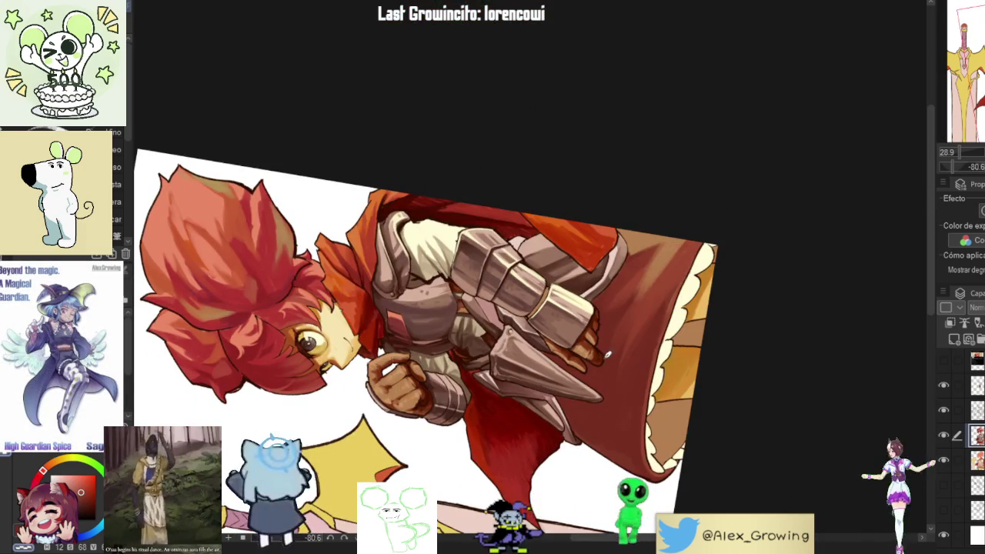
pyautogui.scroll(-3, 652, 283)
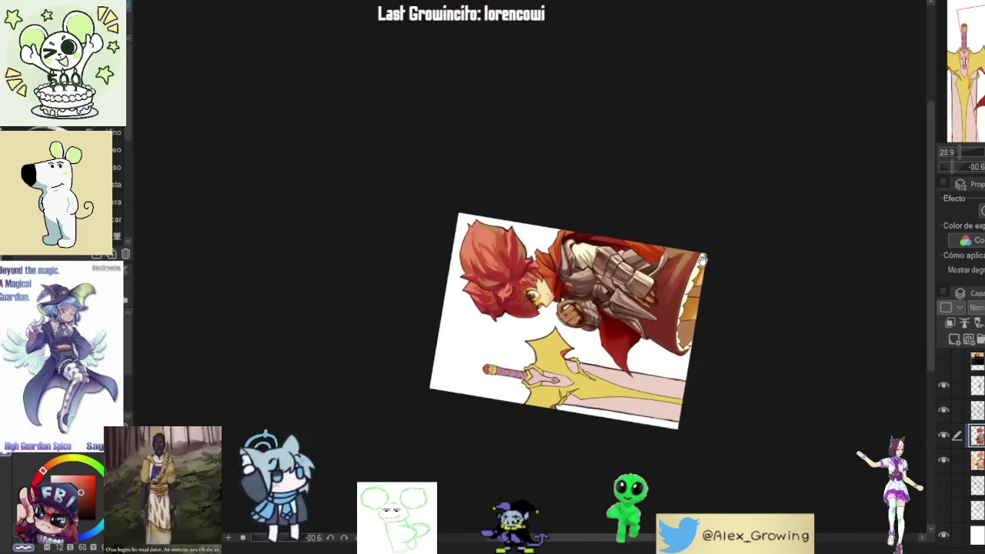
# - Rotate and zoom the canvas back to an upright view of the whole illustration
pyautogui.moveTo(651, 283); pyautogui.dragTo(649, 413)
pyautogui.scroll(5, 723, 262)
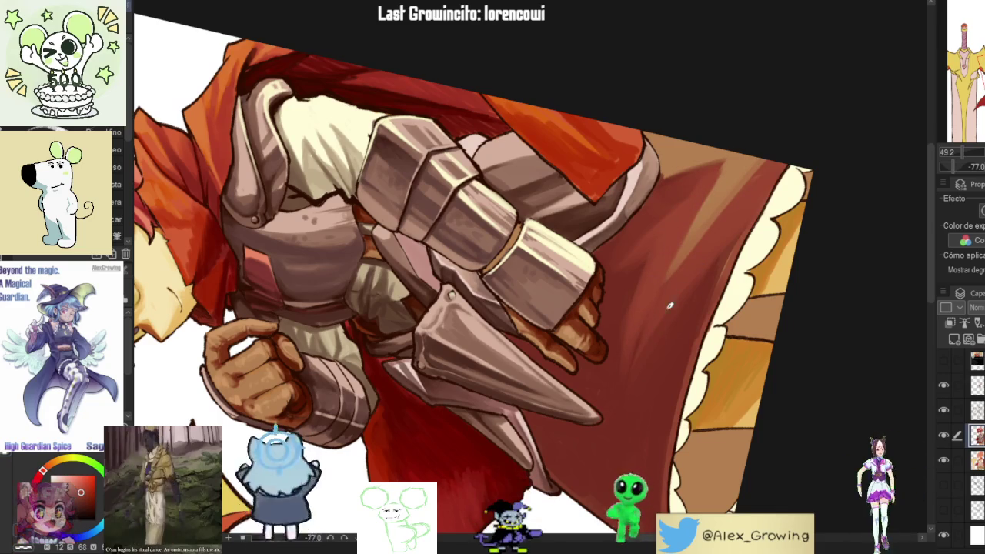
pyautogui.scroll(-3, 662, 284)
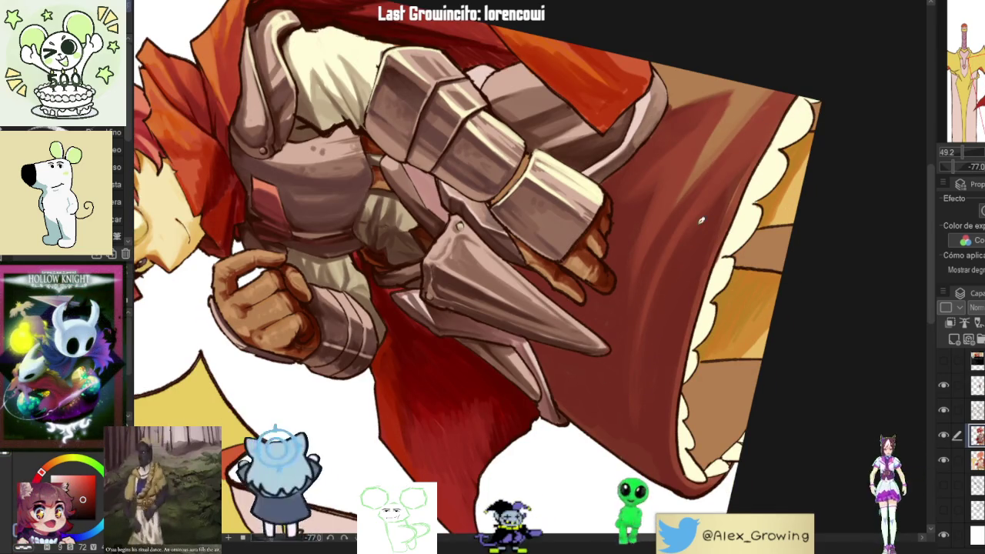
pyautogui.scroll(-5, 655, 400)
pyautogui.moveTo(670, 402)
pyautogui.mouseDown()
pyautogui.moveTo(661, 391)
pyautogui.moveTo(686, 352)
pyautogui.mouseUp()
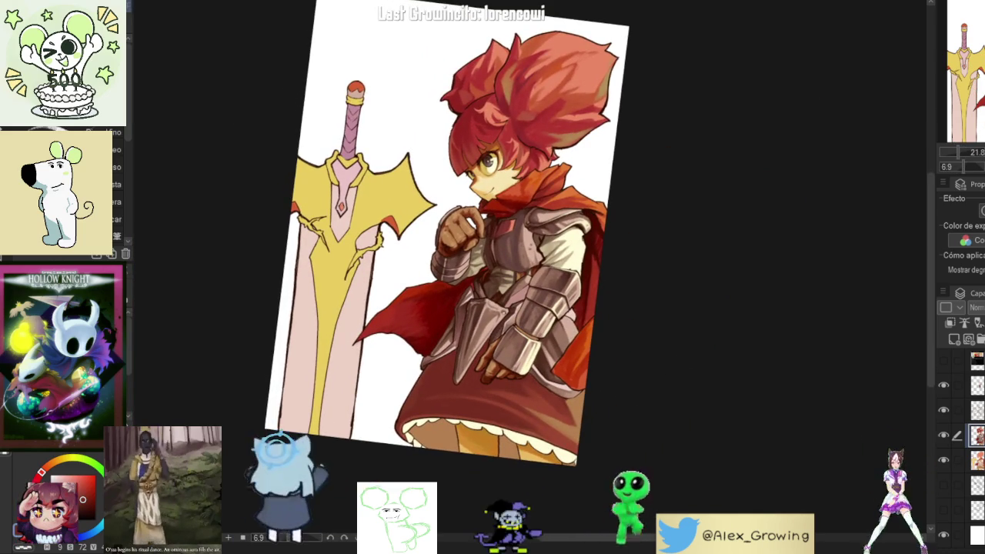
pyautogui.scroll(2, 686, 352)
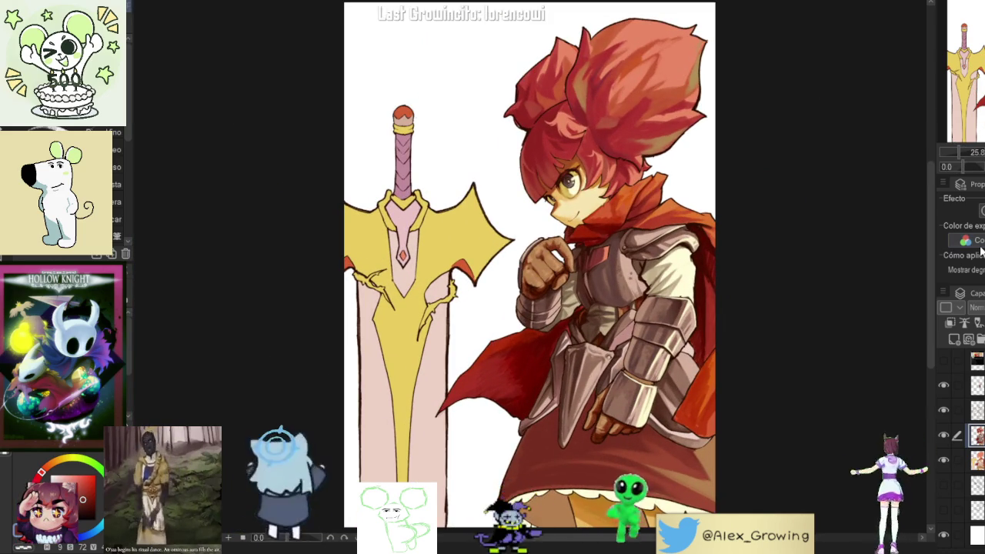
pyautogui.scroll(1, 637, 407)
pyautogui.scroll(1, 637, 407)
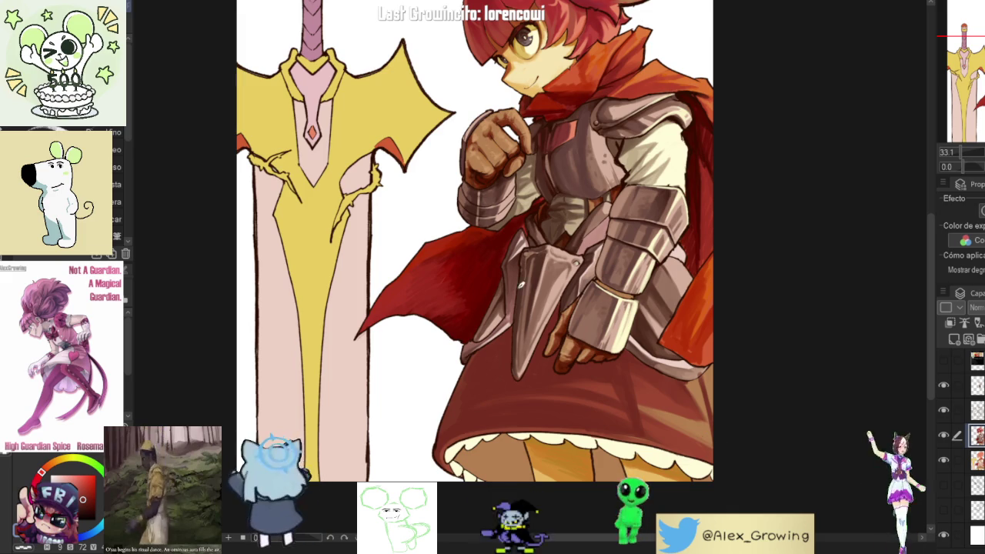
# - Blend and soften the gauntlet hand's fingers
pyautogui.moveTo(493, 178); pyautogui.dragTo(481, 171)
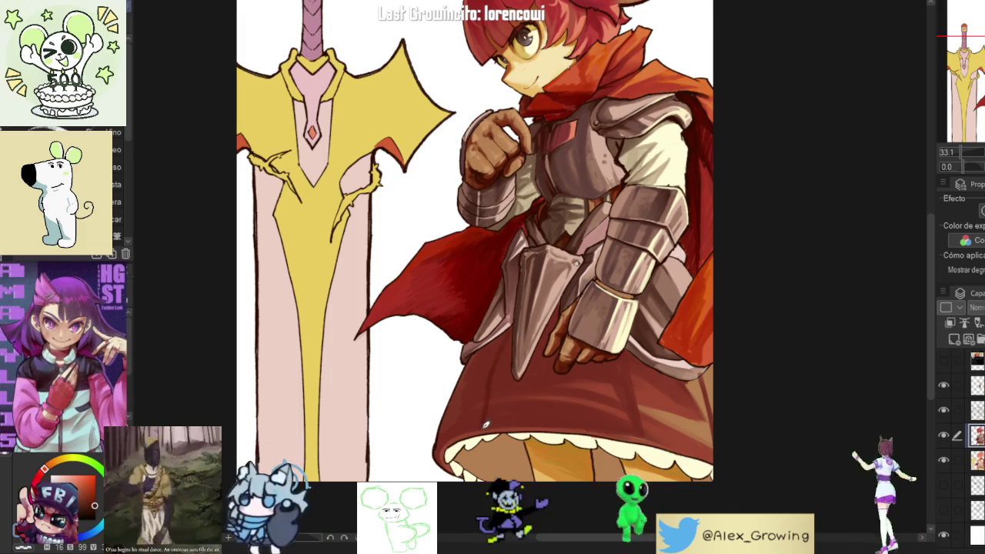
pyautogui.scroll(3, 493, 398)
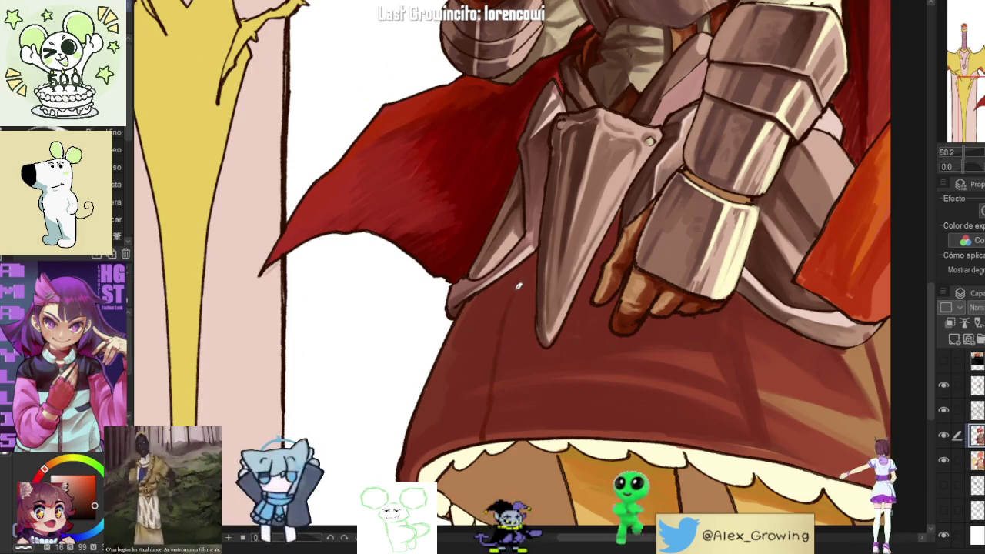
pyautogui.scroll(3, 512, 280)
pyautogui.scroll(2, 501, 285)
pyautogui.scroll(-5, 488, 335)
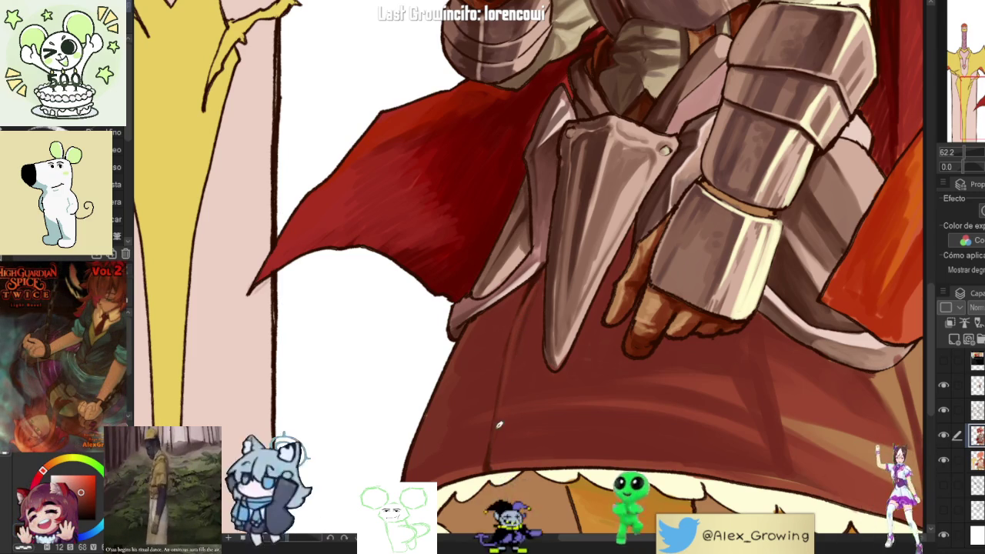
# - Pick a darker red and extend the fold line further down the skirt
pyautogui.keyDown('alt'); pyautogui.click(528, 303); pyautogui.keyUp('alt')
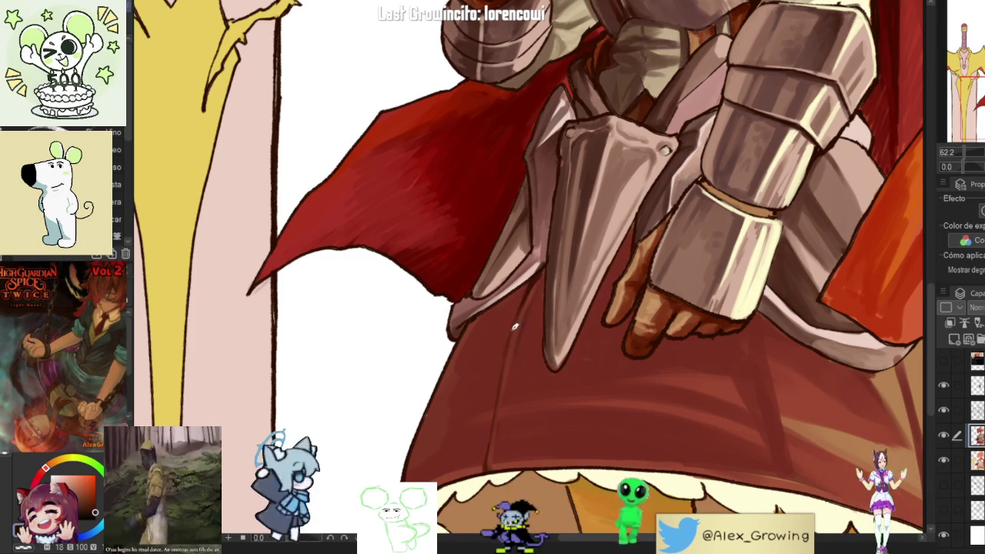
pyautogui.scroll(-2, 548, 261)
pyautogui.scroll(-2, 549, 261)
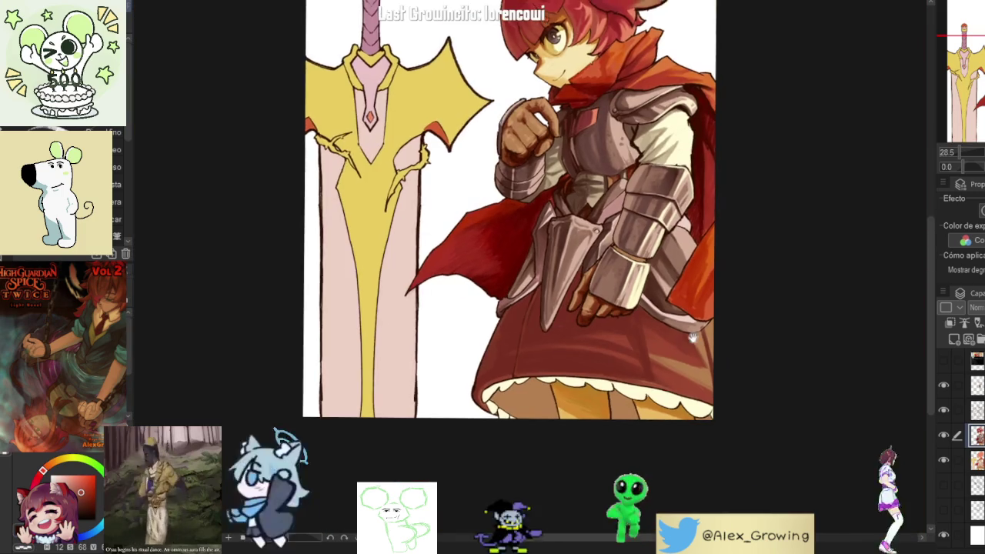
pyautogui.scroll(2, 662, 385)
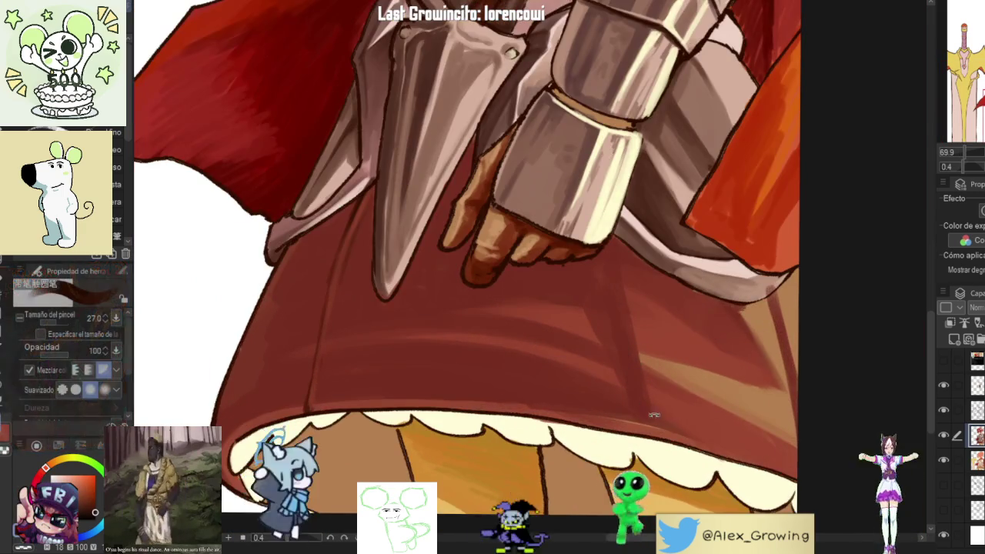
pyautogui.scroll(2, 616, 377)
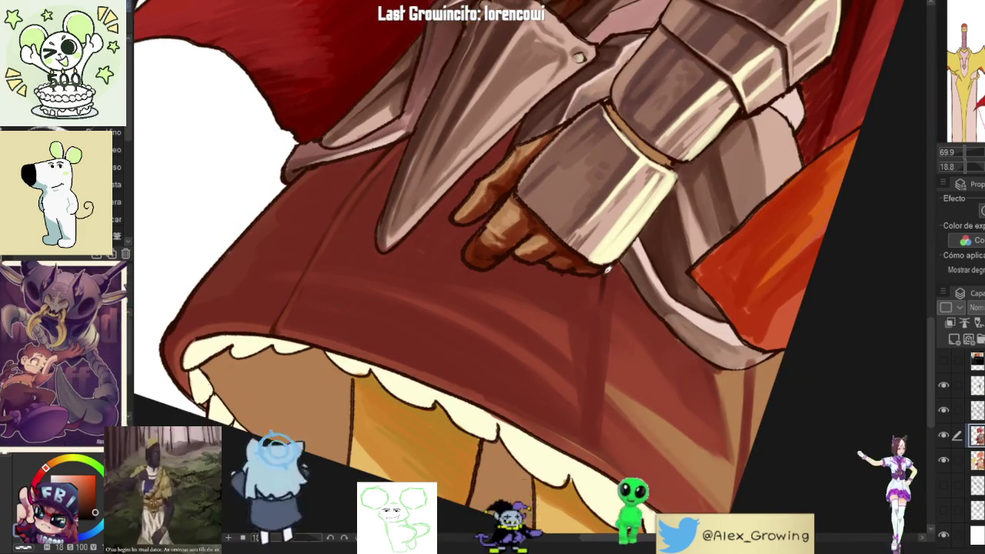
pyautogui.moveTo(588, 390); pyautogui.dragTo(577, 451)
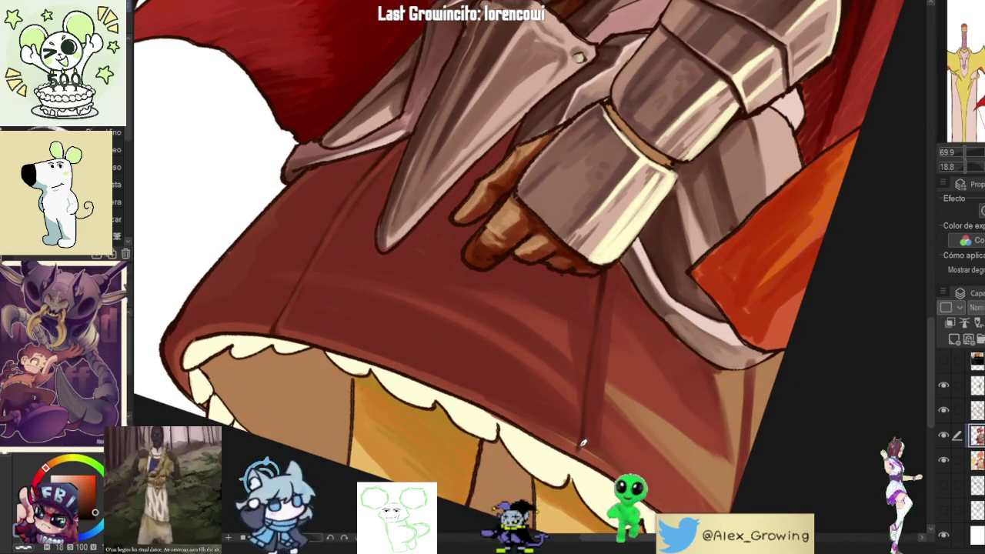